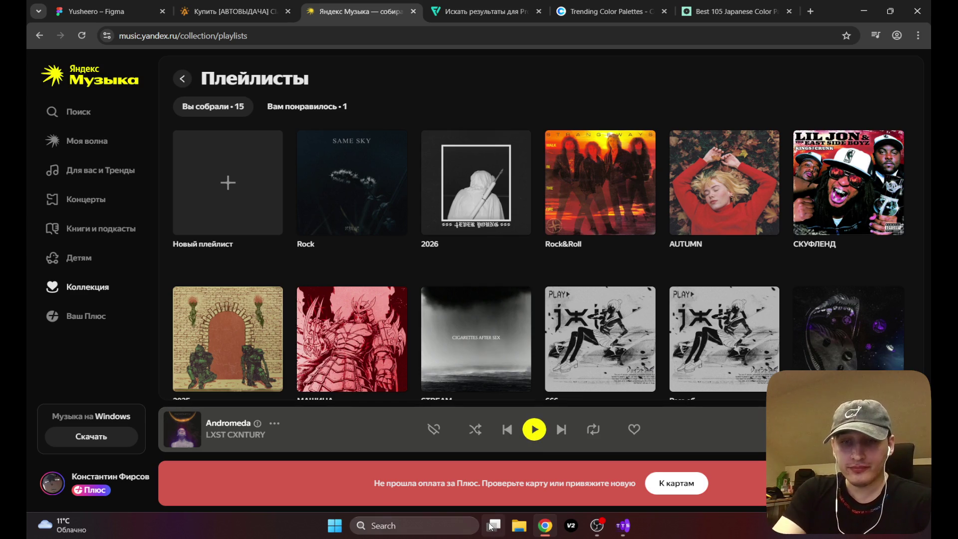
Step: Switch from Chrome to the OBS Studio window running the live stream
left_click(588, 534)
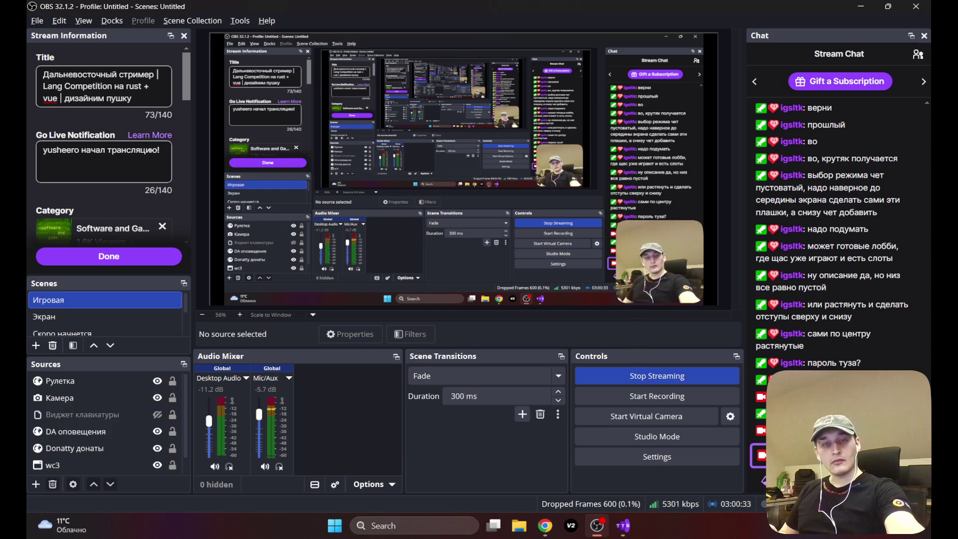
Step: Switch from OBS Studio back to the Chrome window showing Yandex Music
key("alt+Tab")
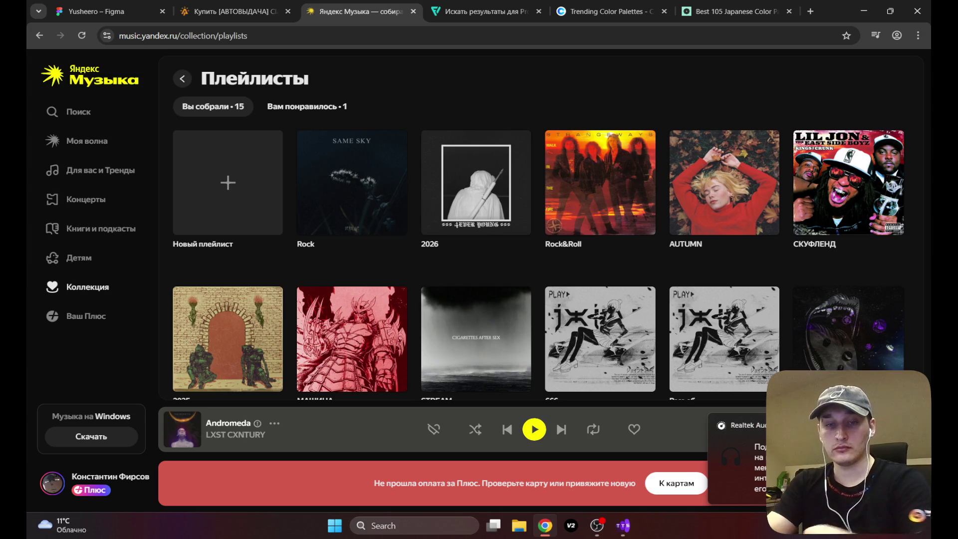
Step: Play Yandex Music, skip two tracks to Mr.Kitty's 'Neglect', then show the Coolors palettes tab
left_click(535, 430)
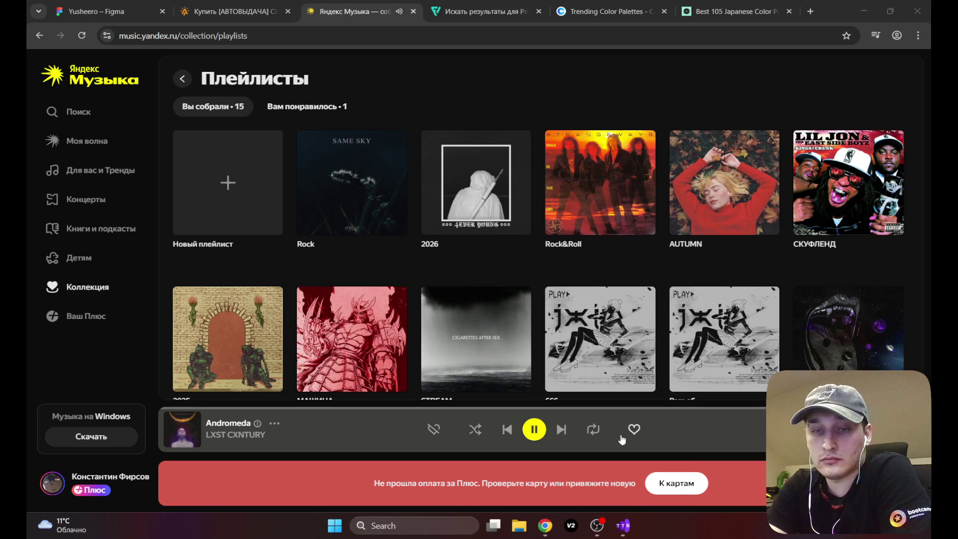
left_click(561, 430)
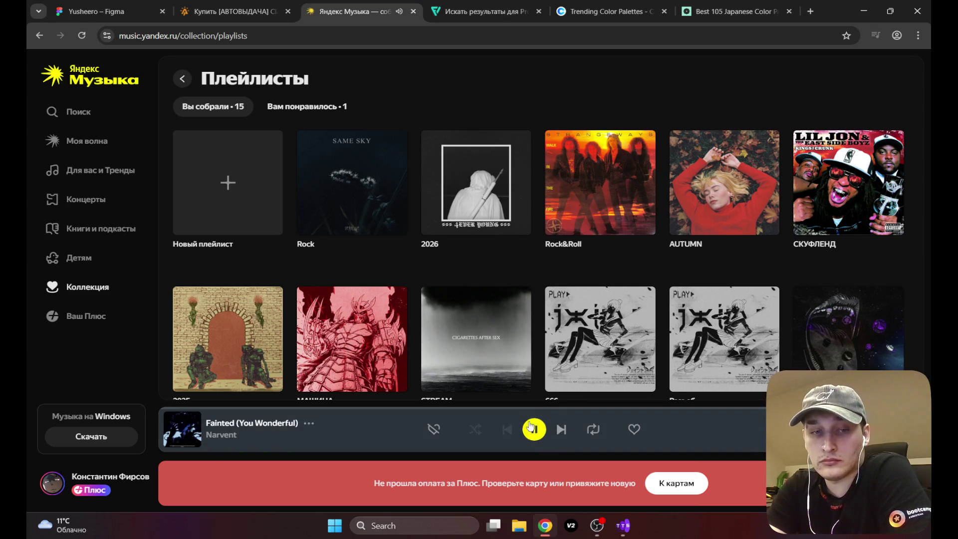
left_click(563, 431)
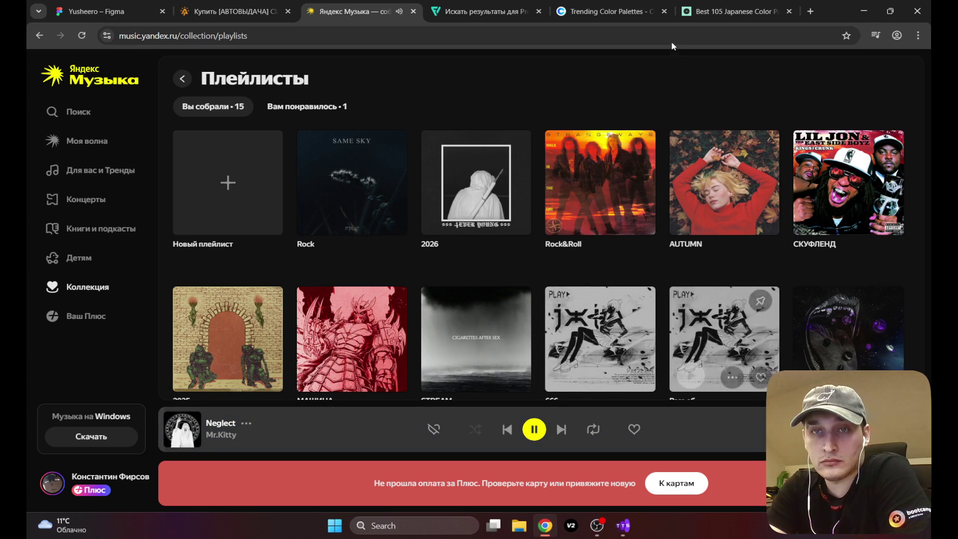
left_click(618, 5)
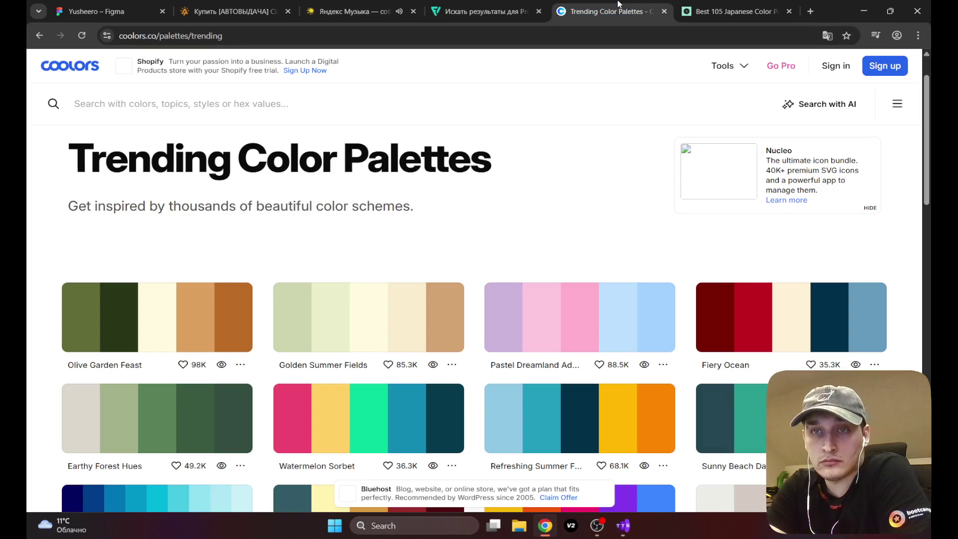
Step: Close the Coolors tab, glance at the Flaticon and Claude PRO tabs, then return to Figma
left_click(664, 11)
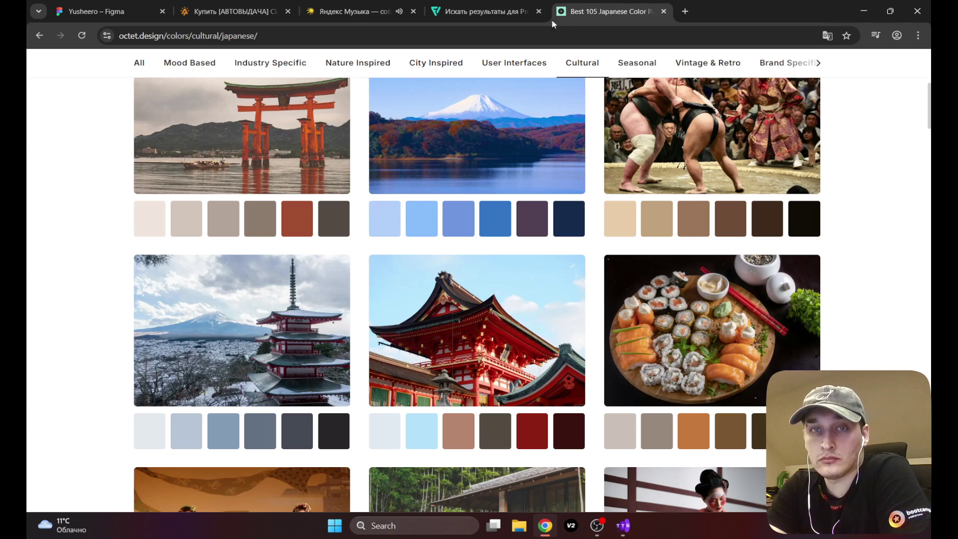
left_click(499, 11)
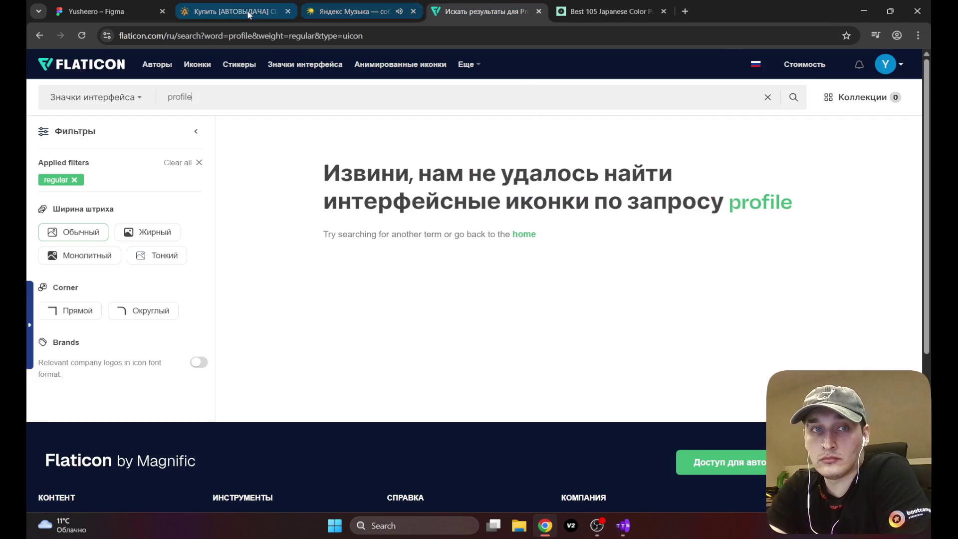
left_click(232, 11)
left_click(106, 9)
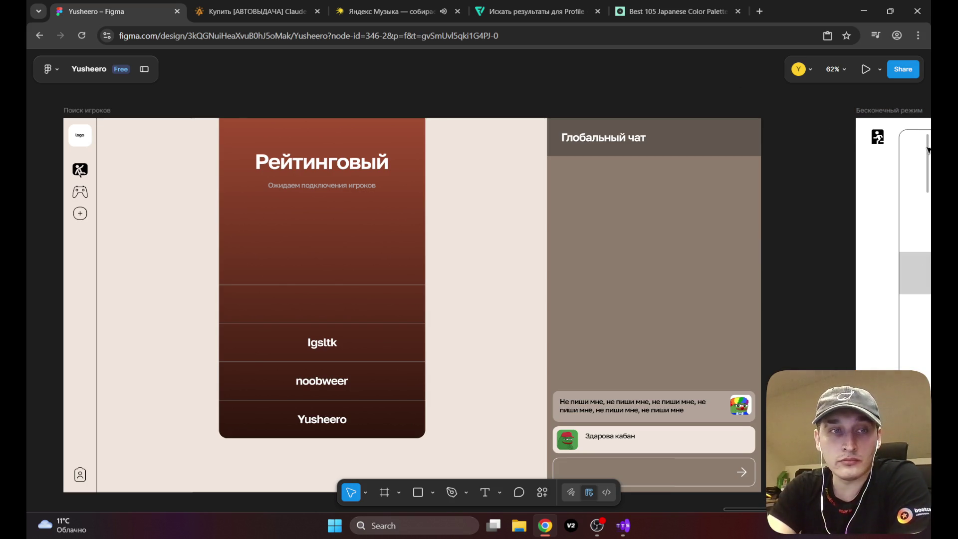
Step: Scroll around the ranked lobby mockup, then switch to the OBS Studio window
scroll(928, 150, "down", 1)
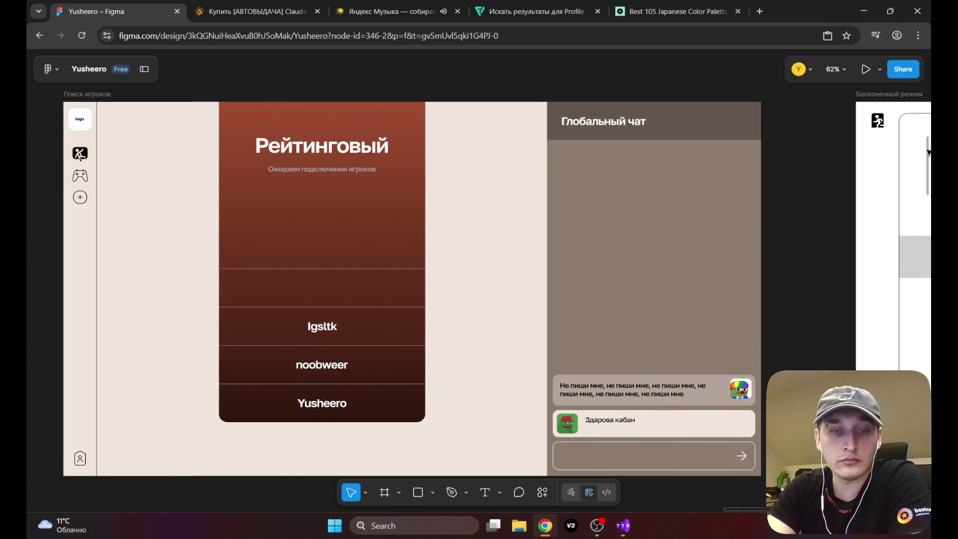
scroll(928, 152, "down", 1)
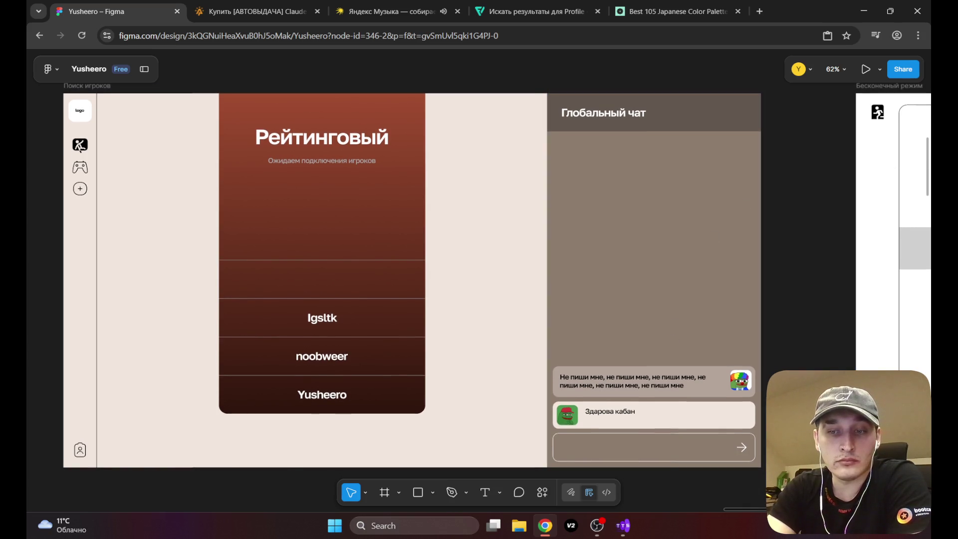
scroll(479, 280, "left", 3)
scroll(479, 279, "right", 2)
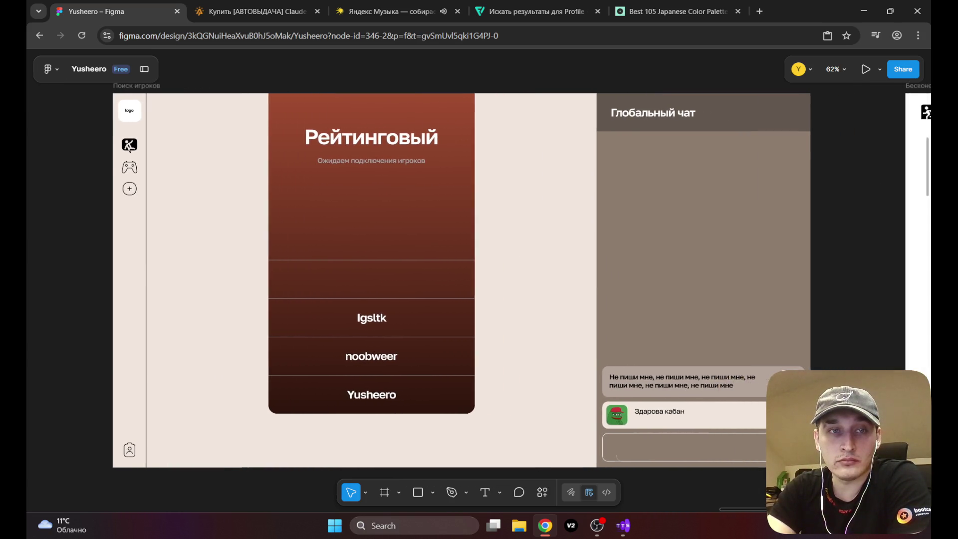
scroll(479, 279, "left", 2)
scroll(480, 279, "right", 1)
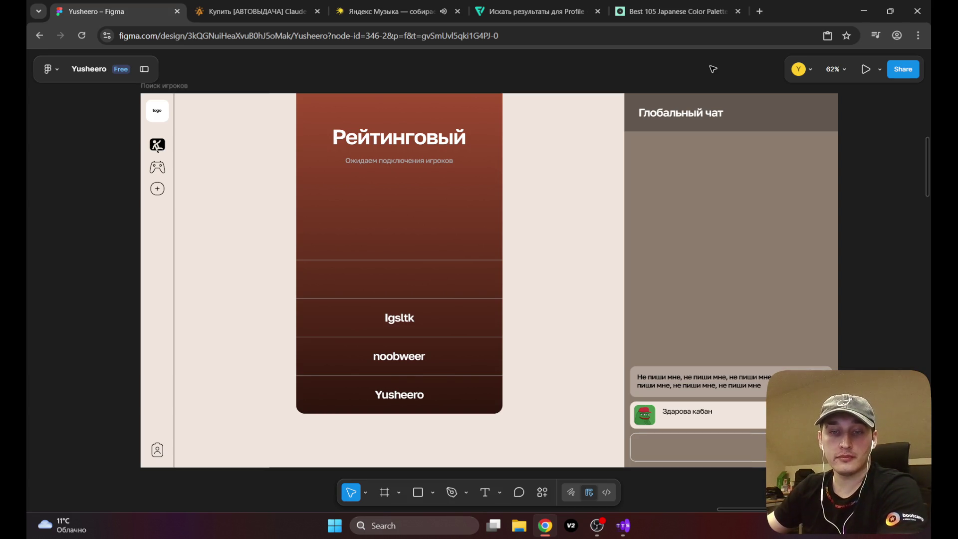
key("alt+Tab")
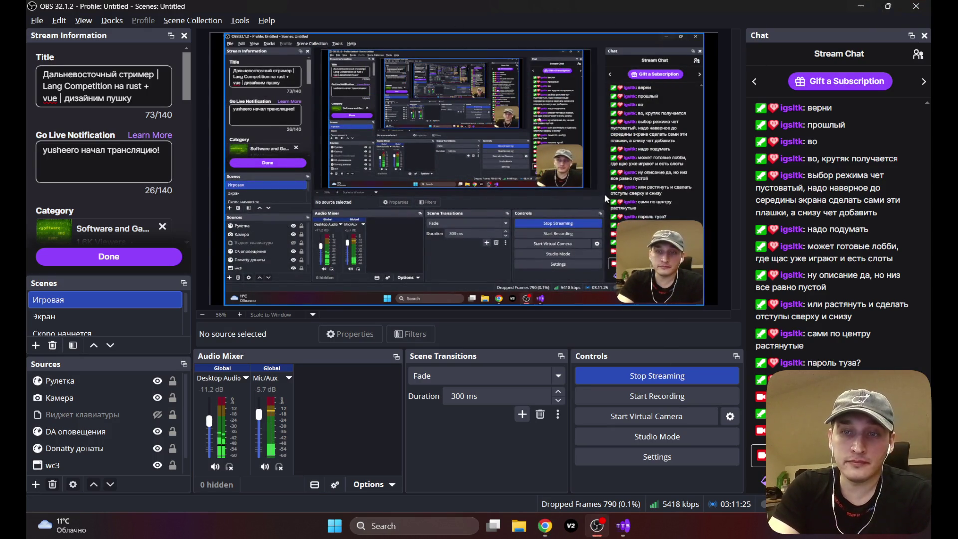
Step: Bring Chrome forward and cycle through the reference tabs to the Yandex Music playlists
left_click(546, 526)
left_click(318, 4)
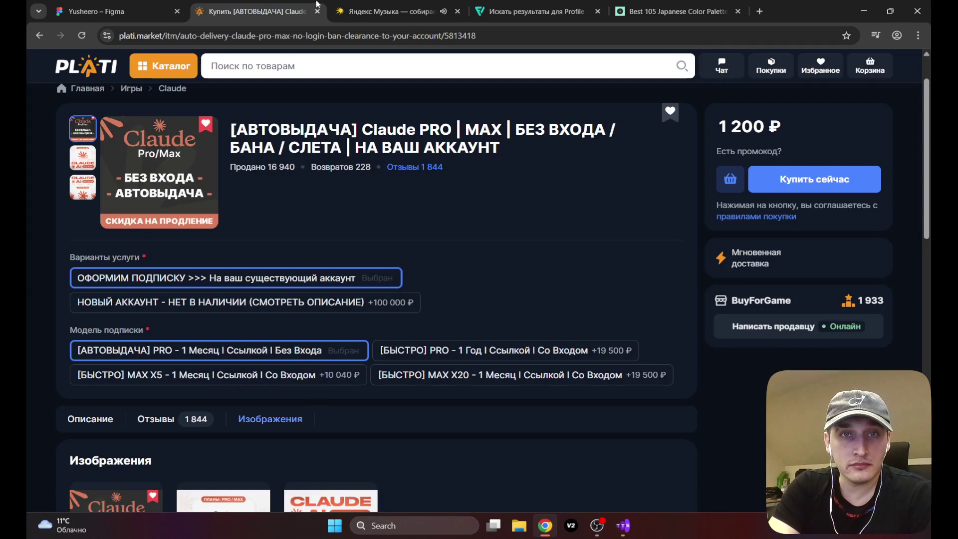
left_click(389, 5)
left_click(525, 4)
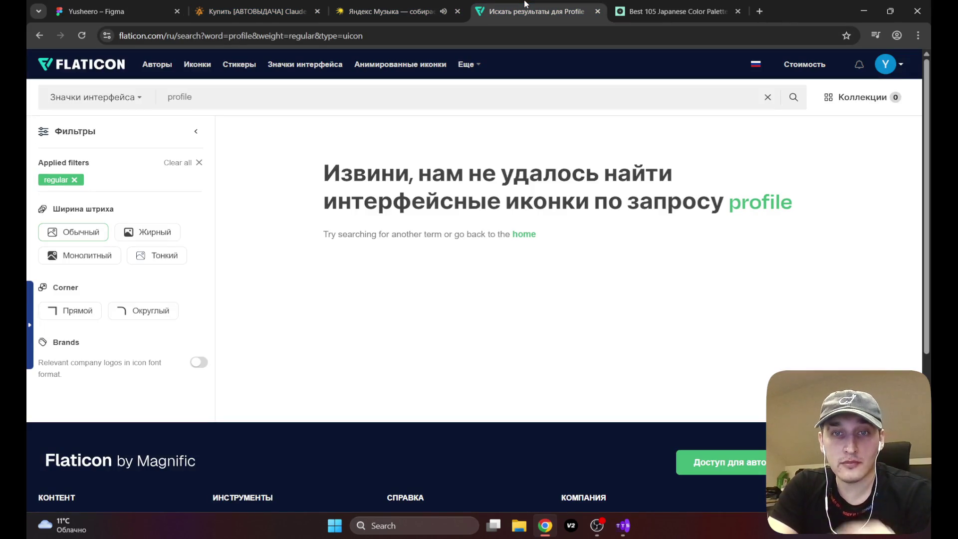
left_click(694, 6)
left_click(348, 12)
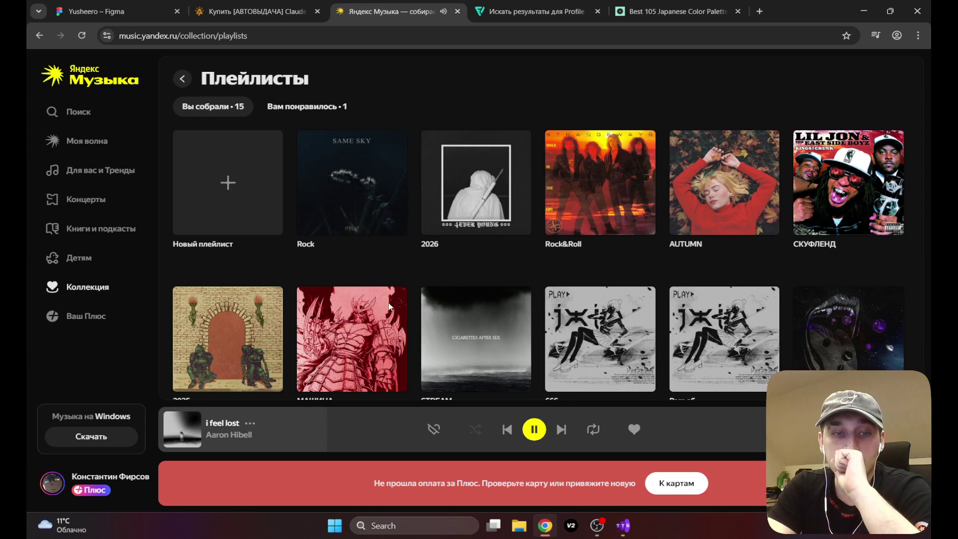
Step: Skip three tracks to 'Nightmares', restart it from the beginning, and return to Figma
left_click(562, 428)
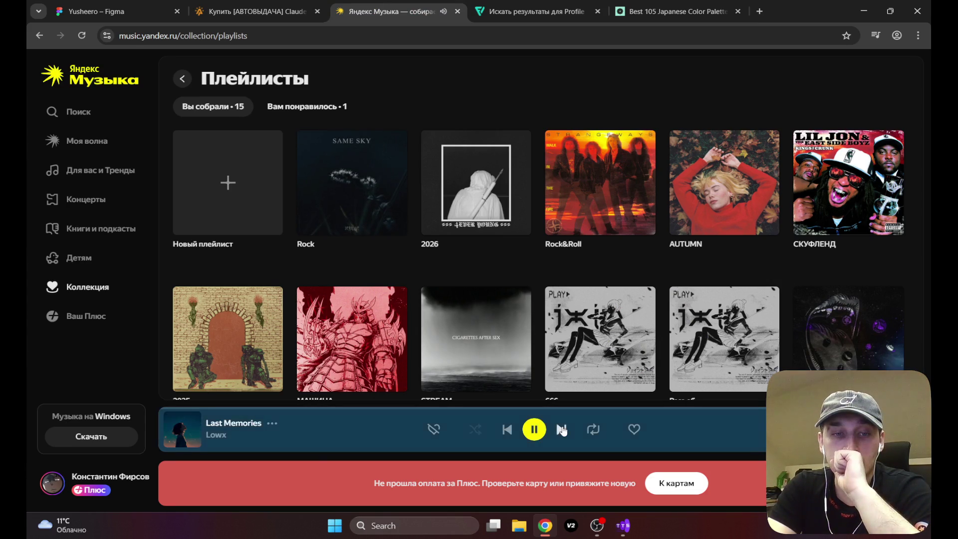
left_click(562, 430)
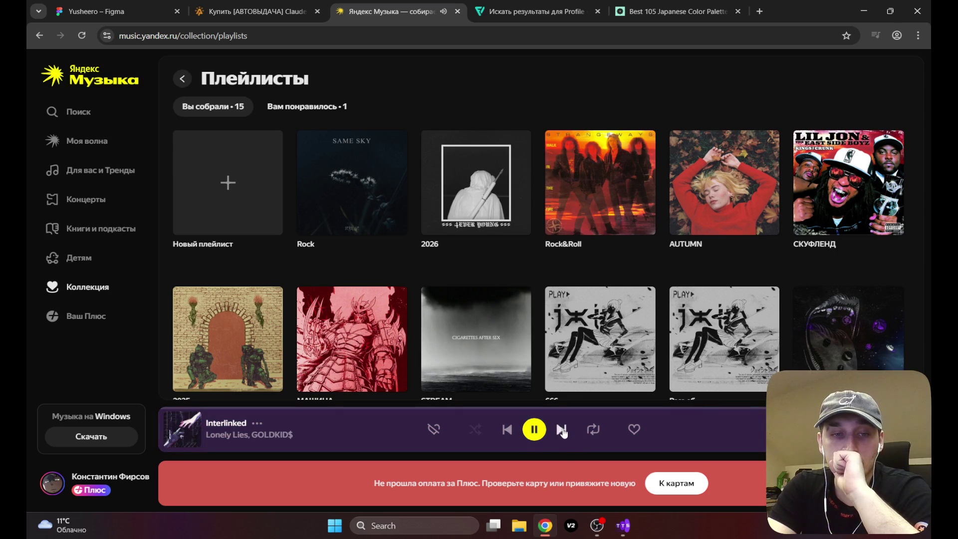
left_click(563, 432)
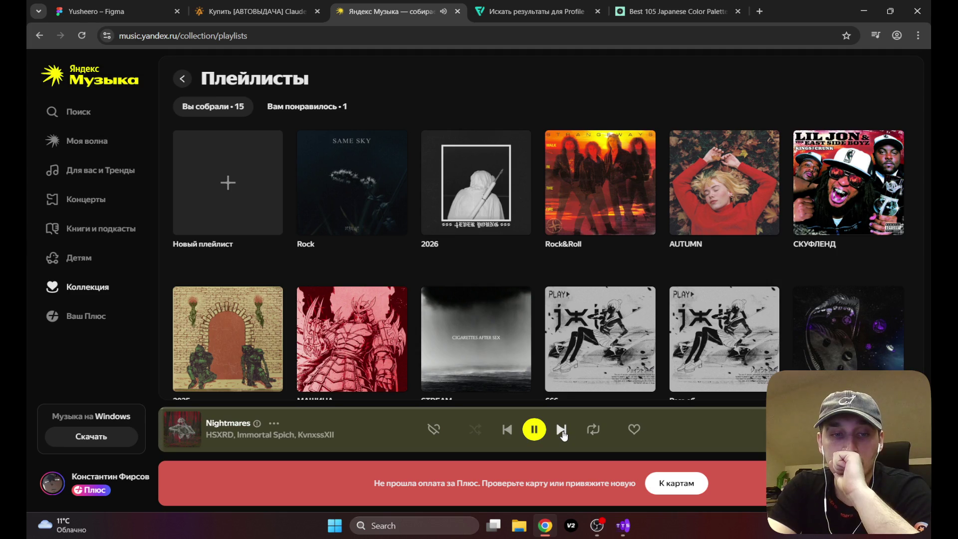
left_click(344, 408)
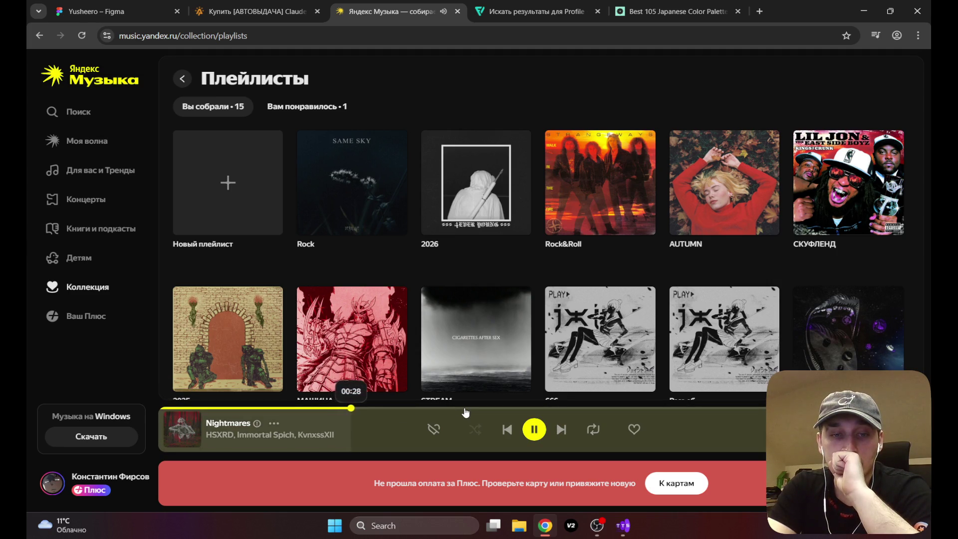
left_click(157, 408)
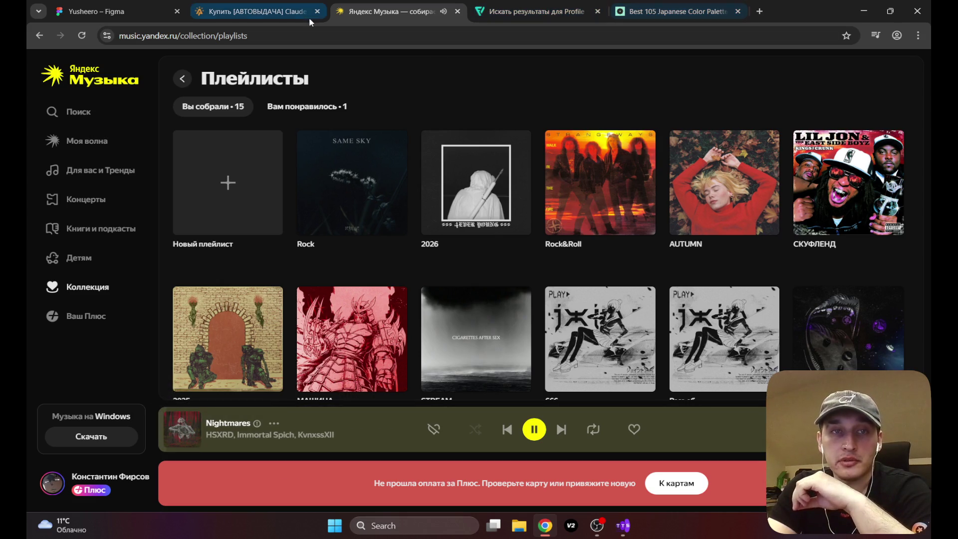
left_click(126, 4)
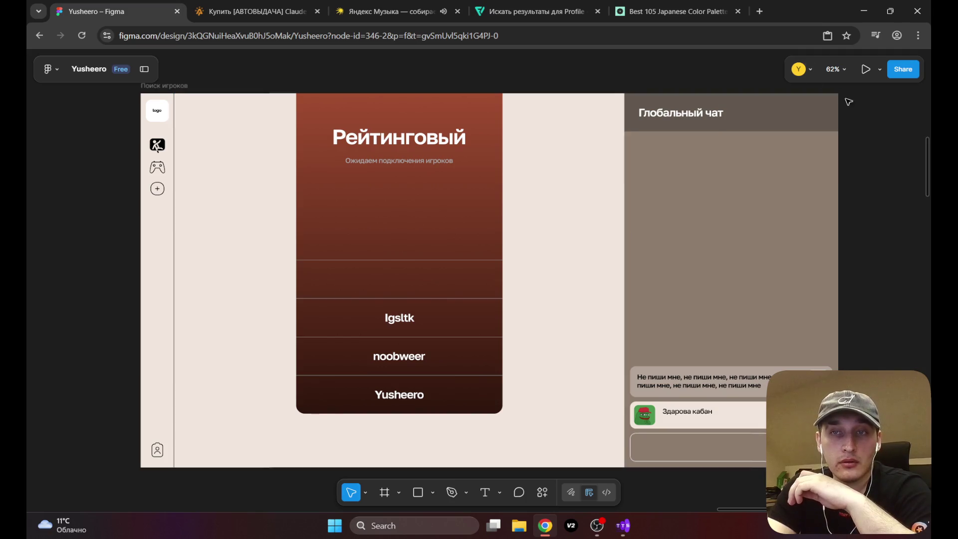
Step: Briefly show and hide OBS, then bring up the Claude PRO listing on Plati.market
left_click(598, 525)
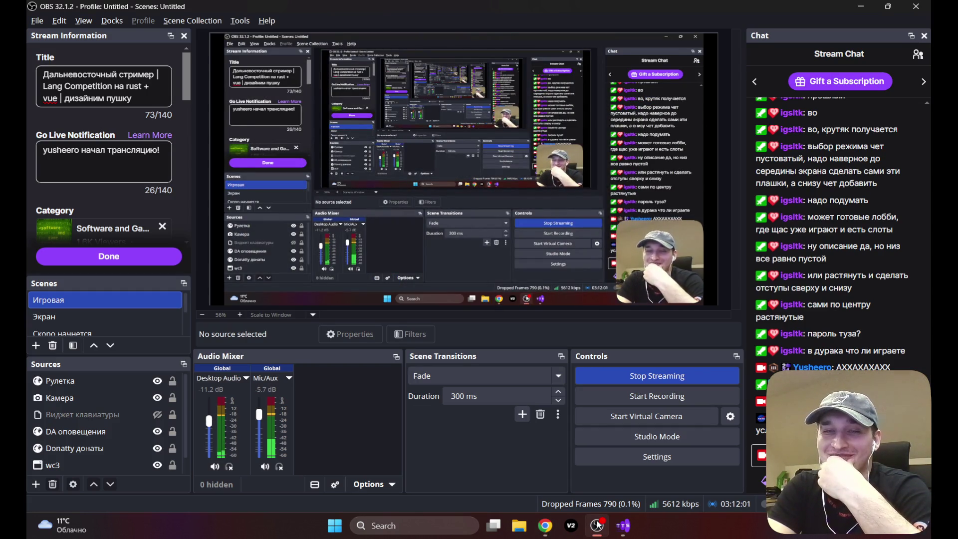
left_click(598, 526)
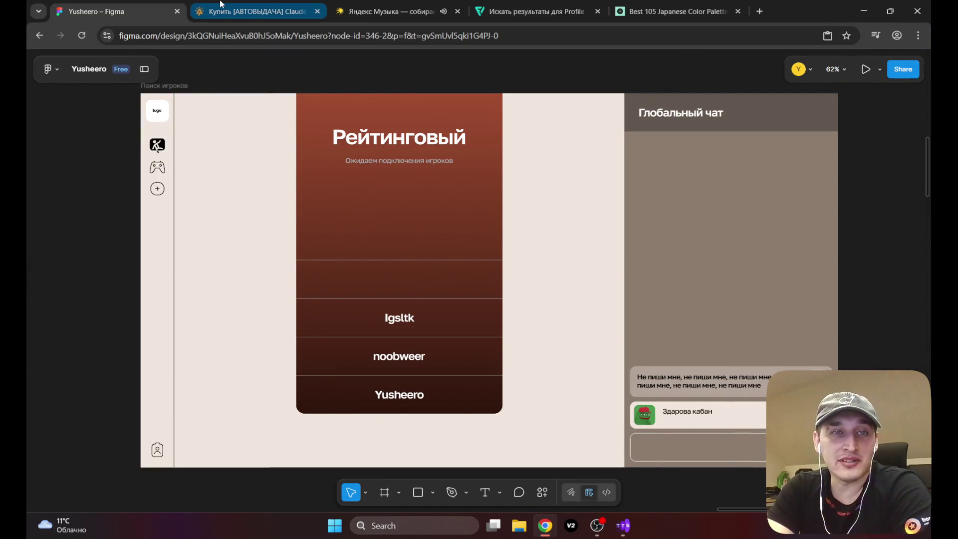
left_click(221, 4)
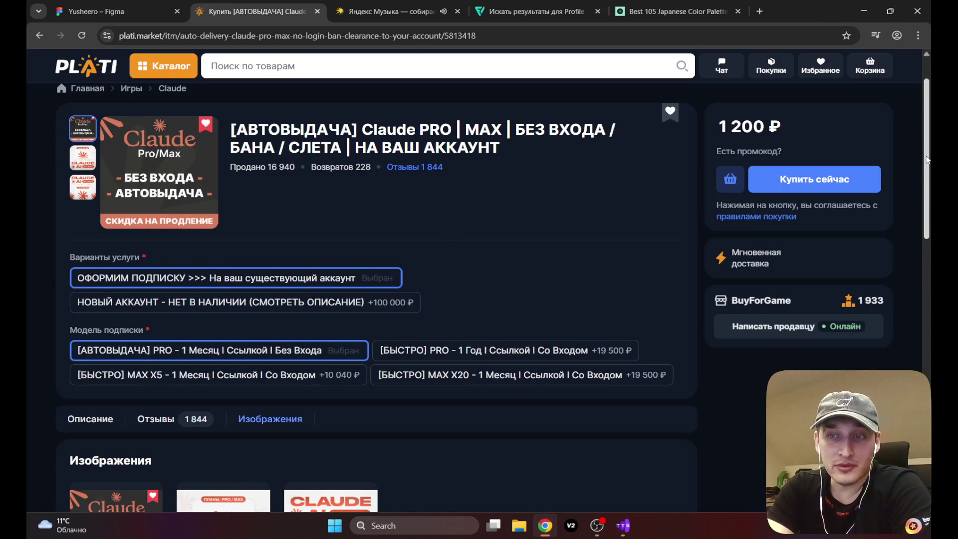
Step: Scroll through the Claude PRO listing (1 200 ₽ for one month), then return to Figma
scroll(929, 196, "down", 2)
mouse_move(929, 196)
left_mouse_down()
mouse_move(929, 299)
mouse_move(928, 70)
mouse_move(929, 309)
mouse_move(928, 70)
left_mouse_up()
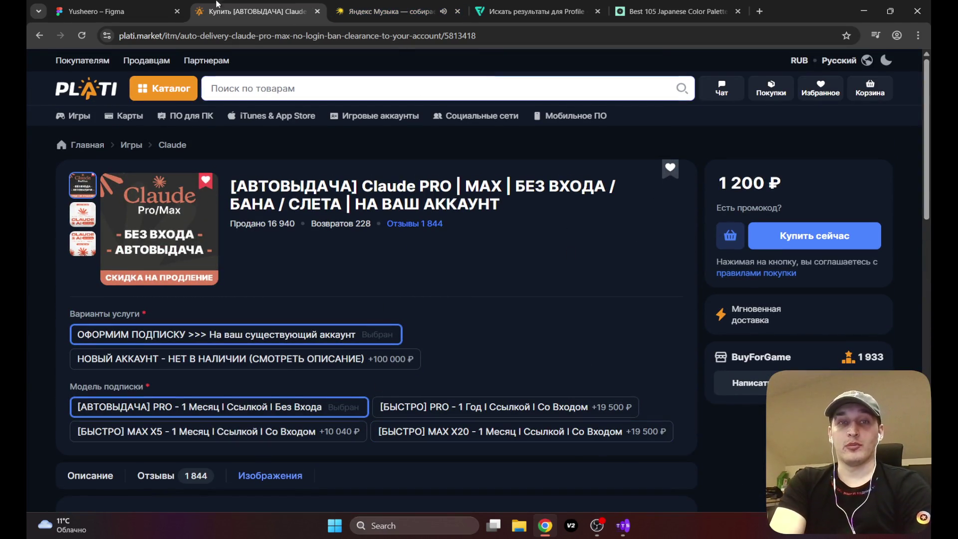
left_click(115, 11)
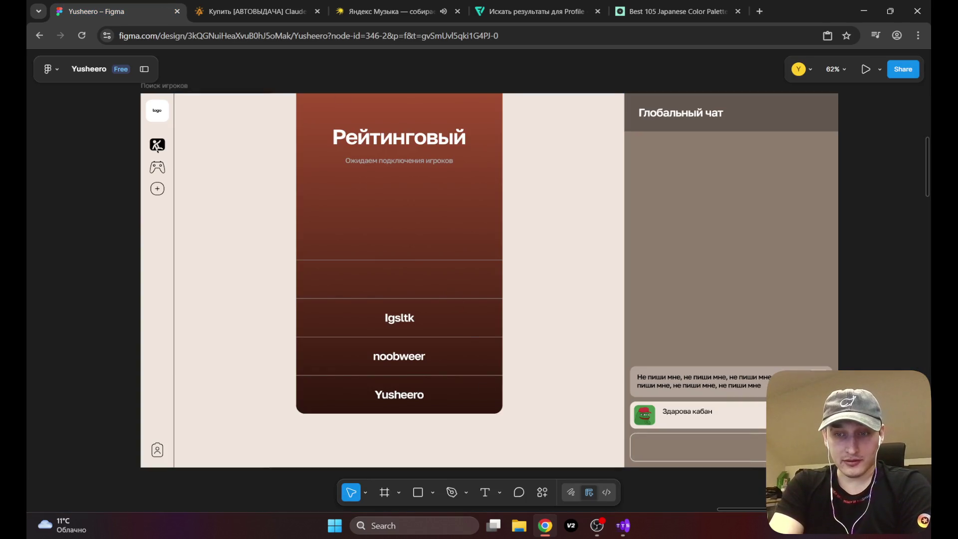
mouse_move(757, 510)
left_mouse_down()
mouse_move(693, 509)
mouse_move(757, 508)
left_mouse_up()
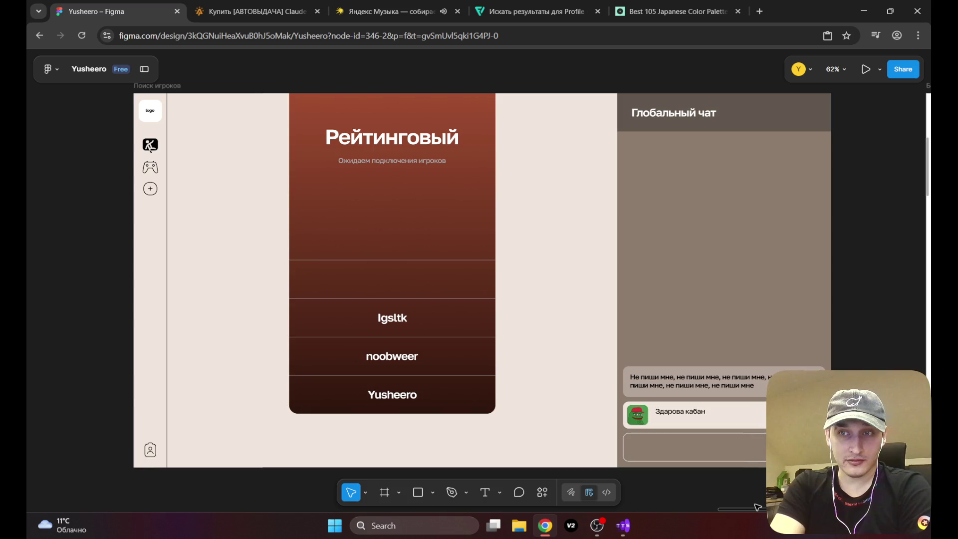
left_click(598, 527)
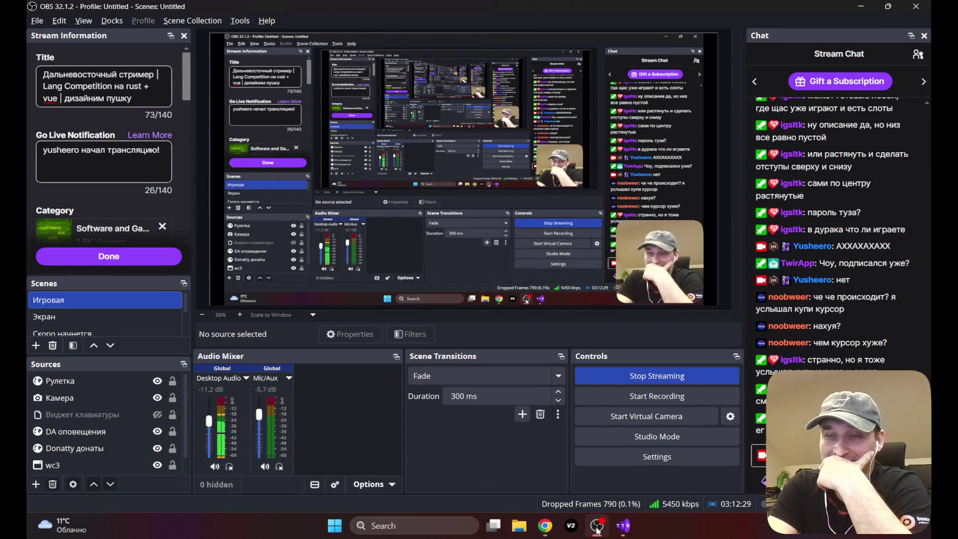
left_click(598, 528)
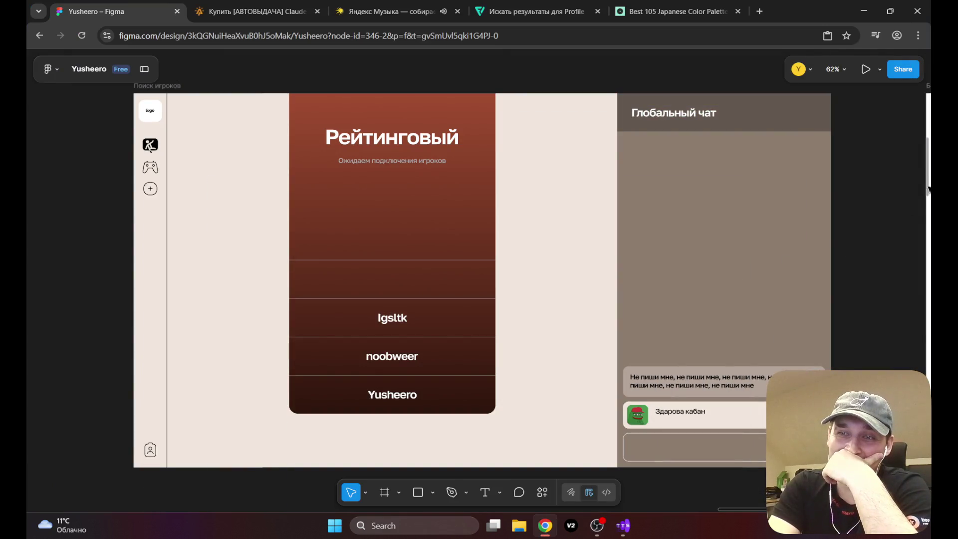
Step: Pan from Выбор режима to the Главное меню frame, then switch to Yandex Music and skip to 'Flashlights'
left_click_drag(929, 189, 929, 124)
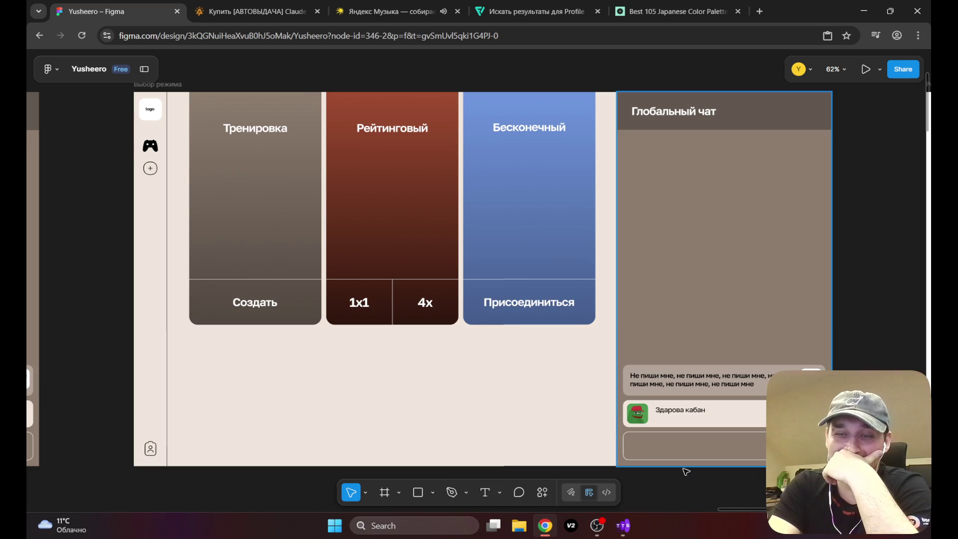
left_click_drag(732, 510, 665, 515)
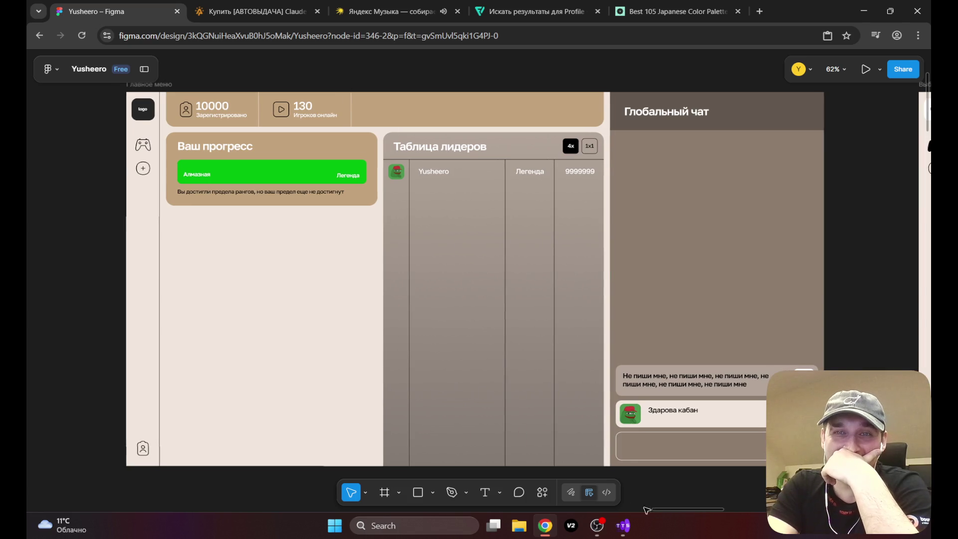
left_click(358, 4)
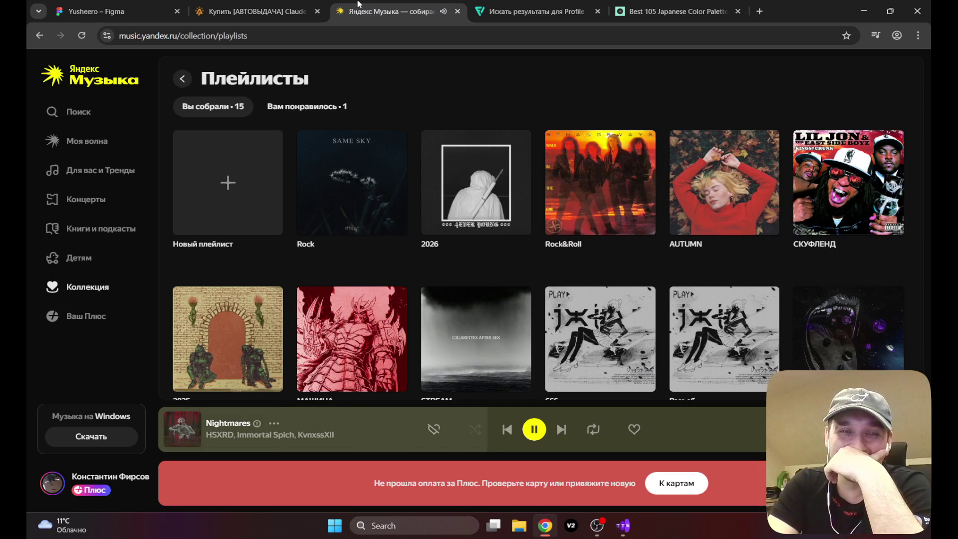
left_click(561, 430)
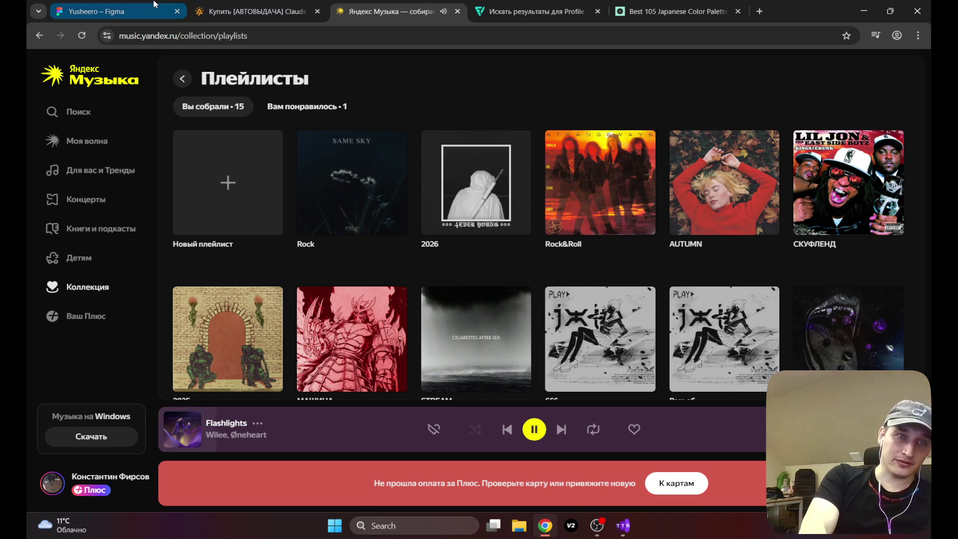
Step: Return to the Yusheero – Figma tab while 'Flashlights' keeps playing
left_click(115, 11)
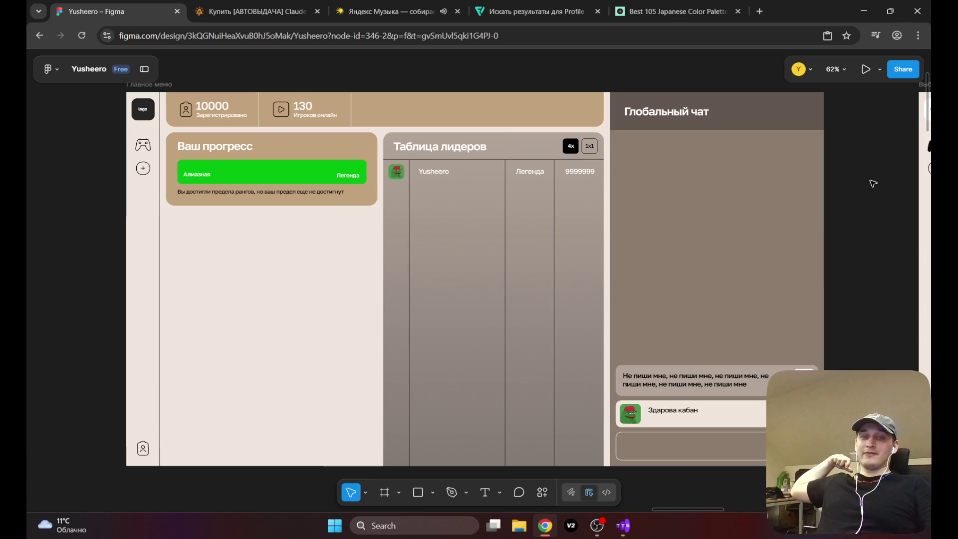
key("alt+Tab")
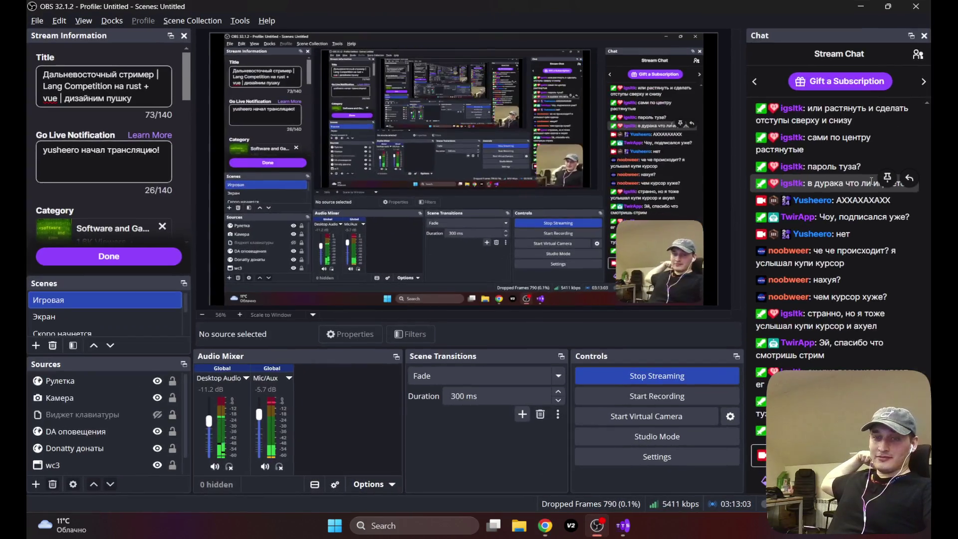
key("alt+Tab")
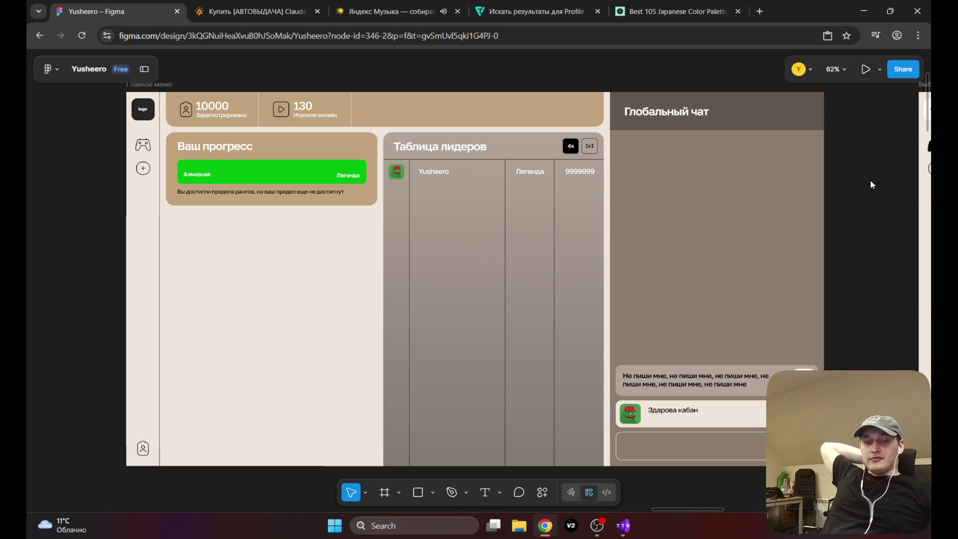
key("alt+Tab")
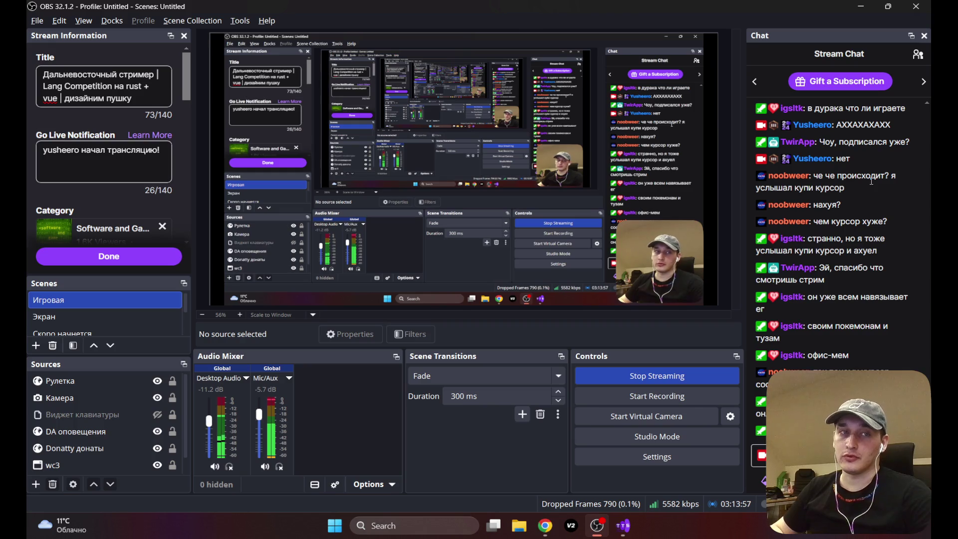
key("alt+Tab")
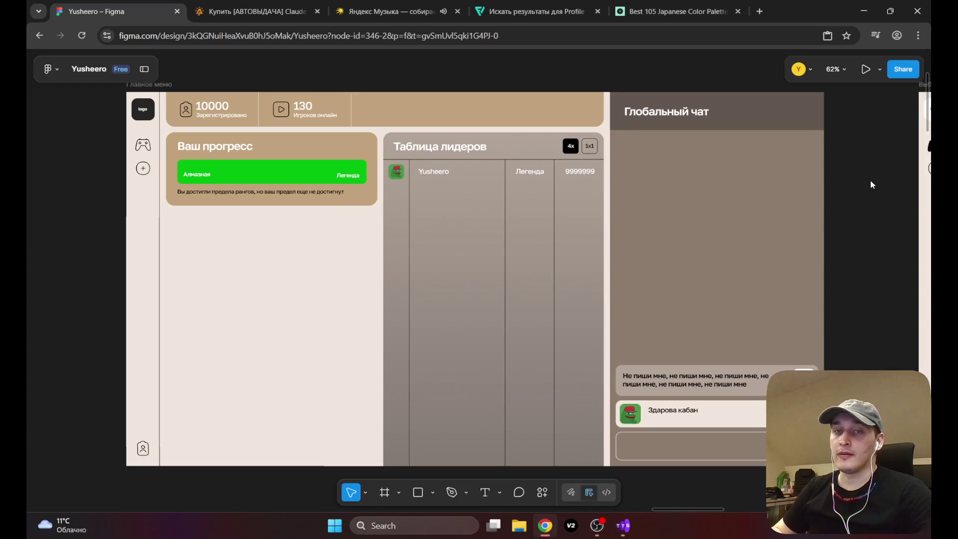
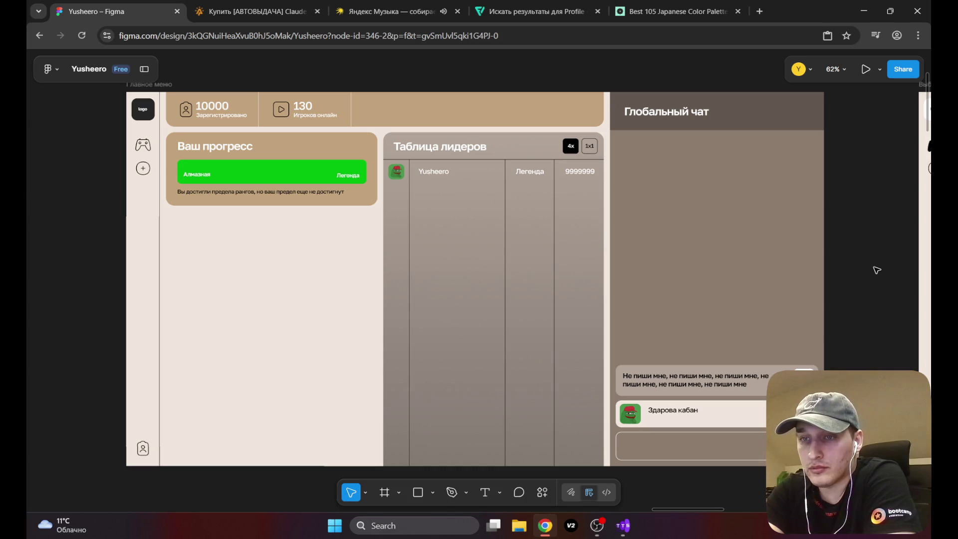
Step: Search Google for 'MCP фигма' in a new tab
left_click(760, 6)
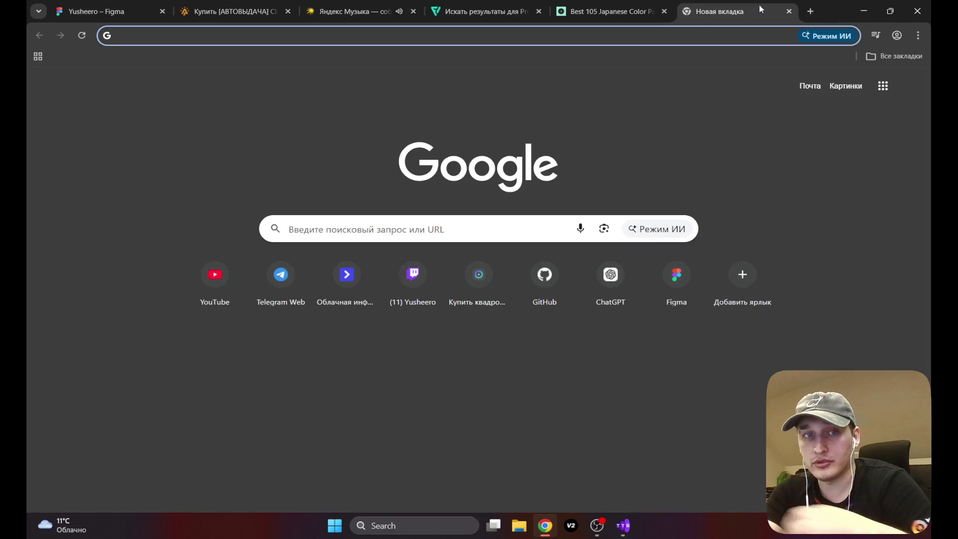
type("vc")
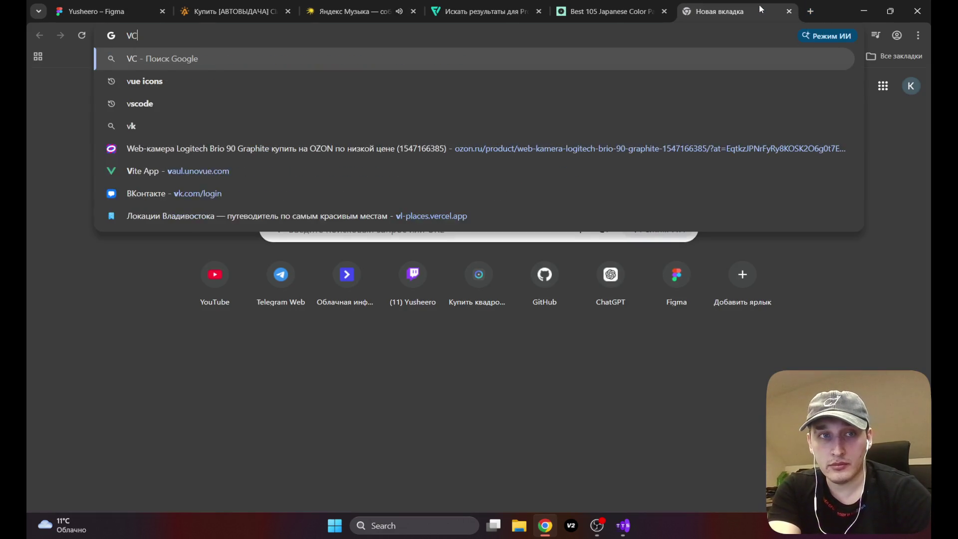
key("BackSpace")
key("BackSpace")
type("MC")
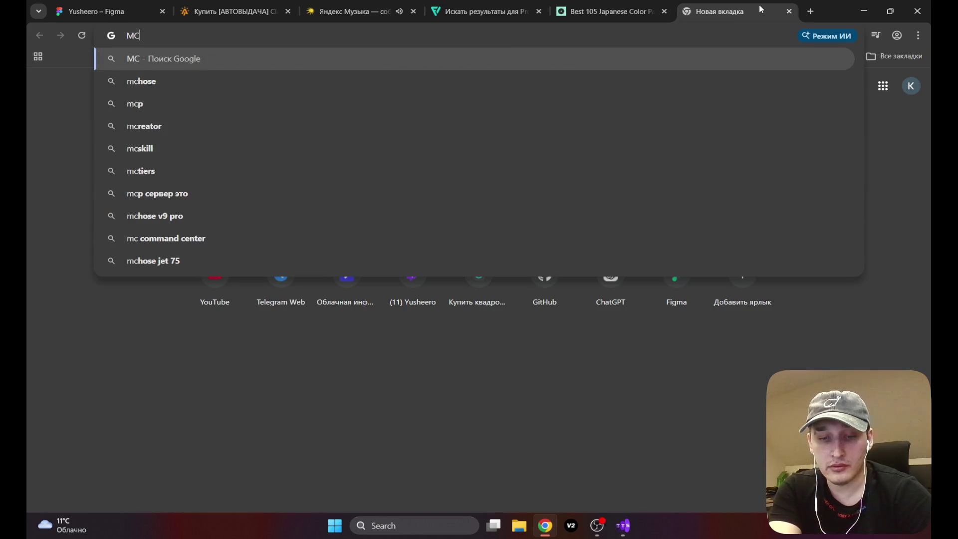
type("P фигма")
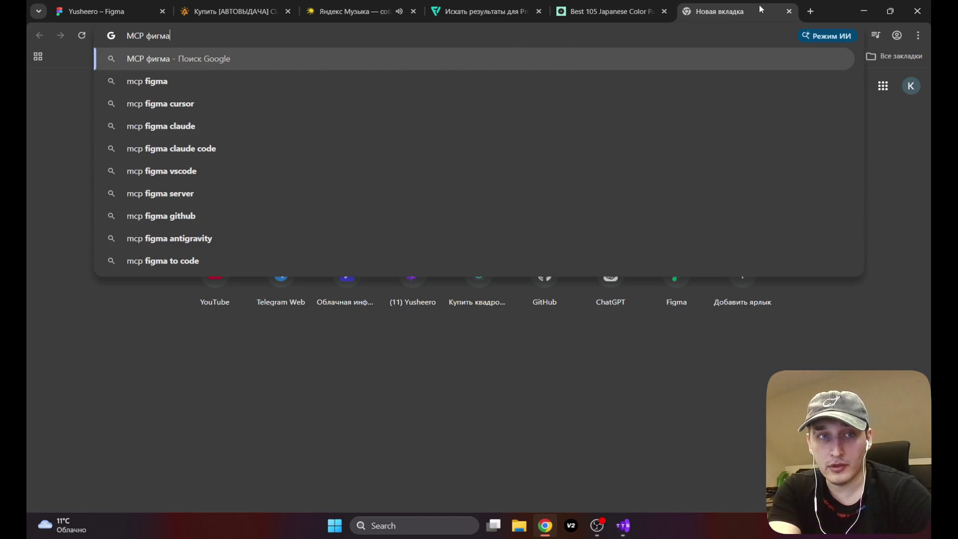
key("Return")
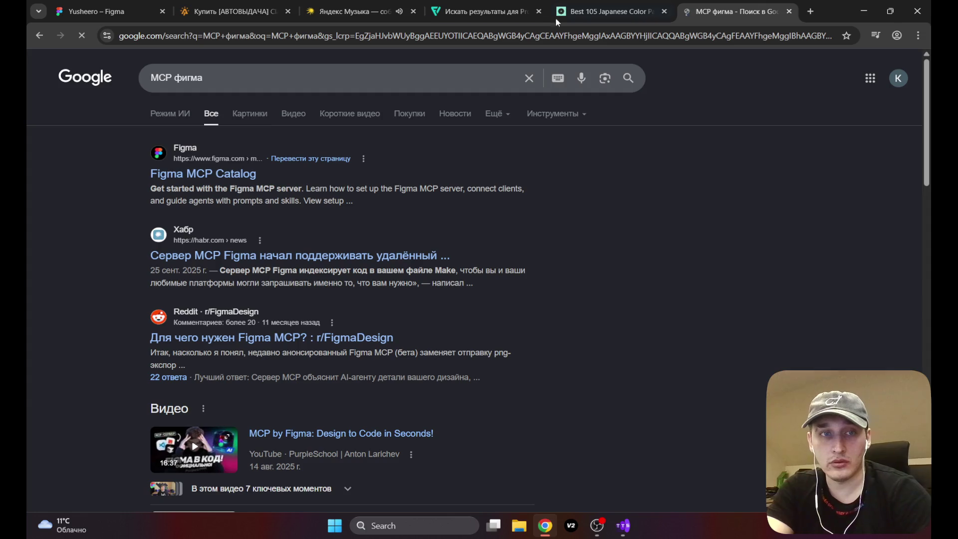
Step: Refine the search to 'MCP фигма Claude' and switch over to OBS Studio
left_click(259, 85)
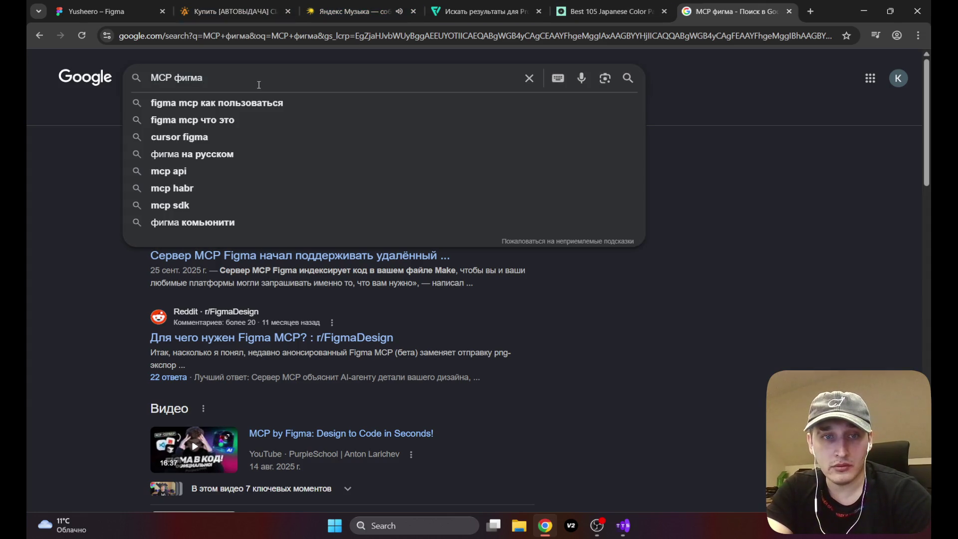
type("Cl")
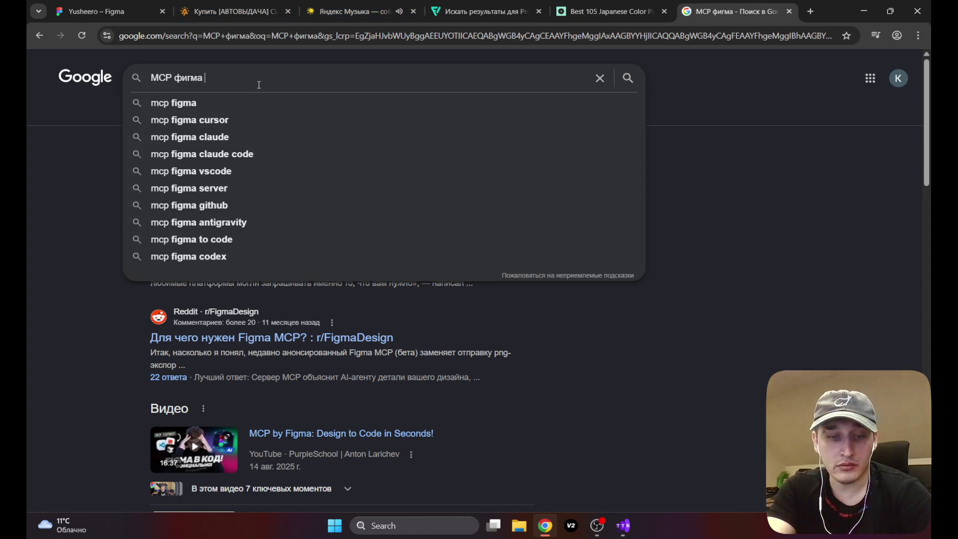
type("aufd")
key("BackSpace")
type("fd")
key("BackSpace")
key("BackSpace")
type("de")
key("Return")
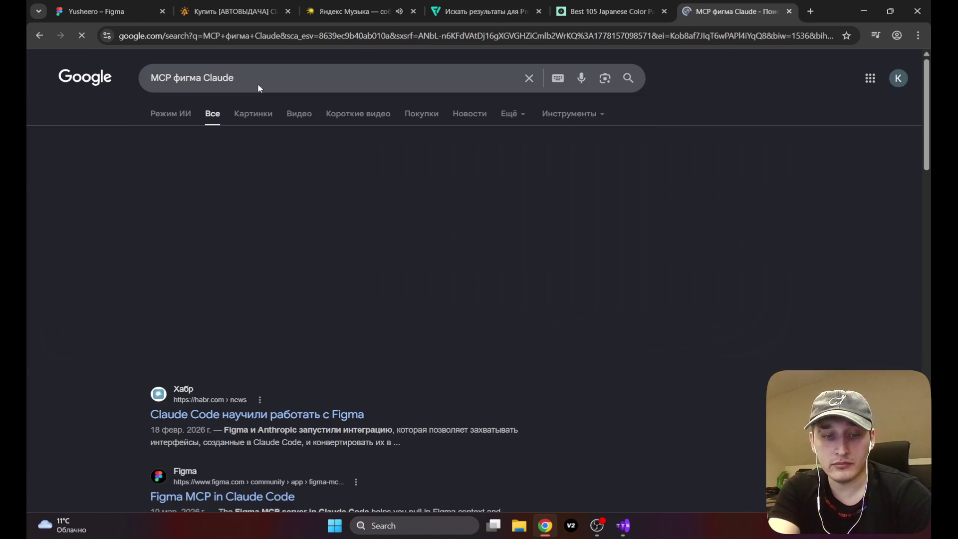
key("alt+Tab")
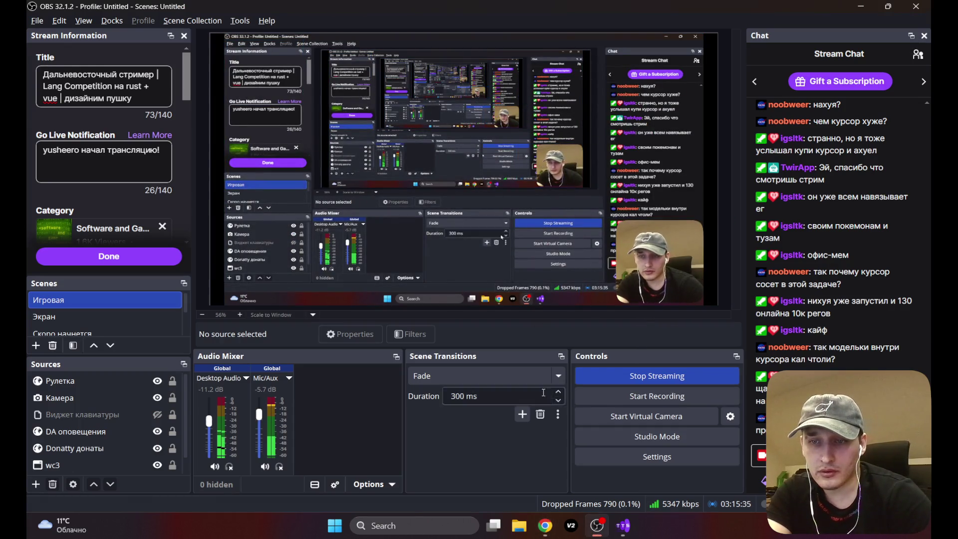
Step: Switch from OBS Studio back to the Chrome window with the Google results
key("alt+Tab")
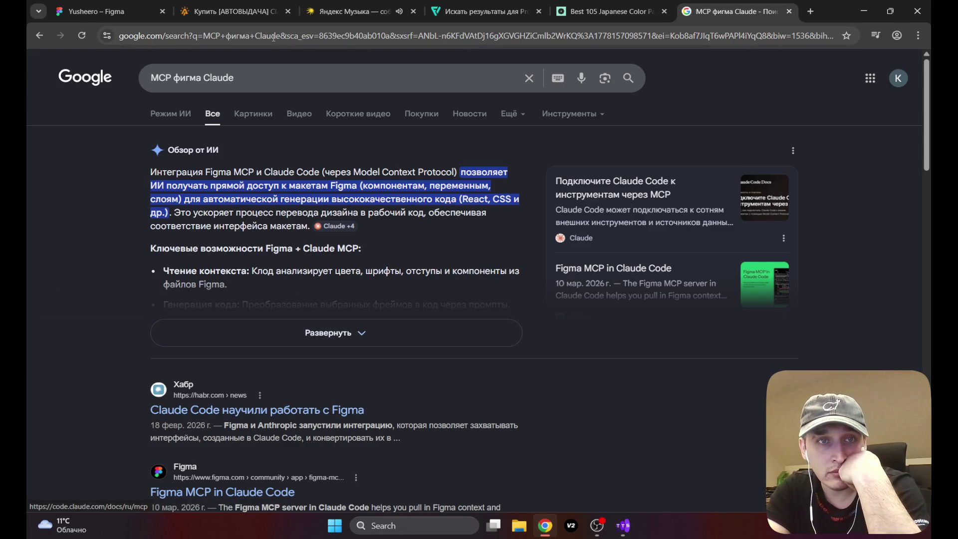
Step: Google 'сколько стоит фигма про' to find the Figma Pro price, then return to Figma
left_click(55, 3)
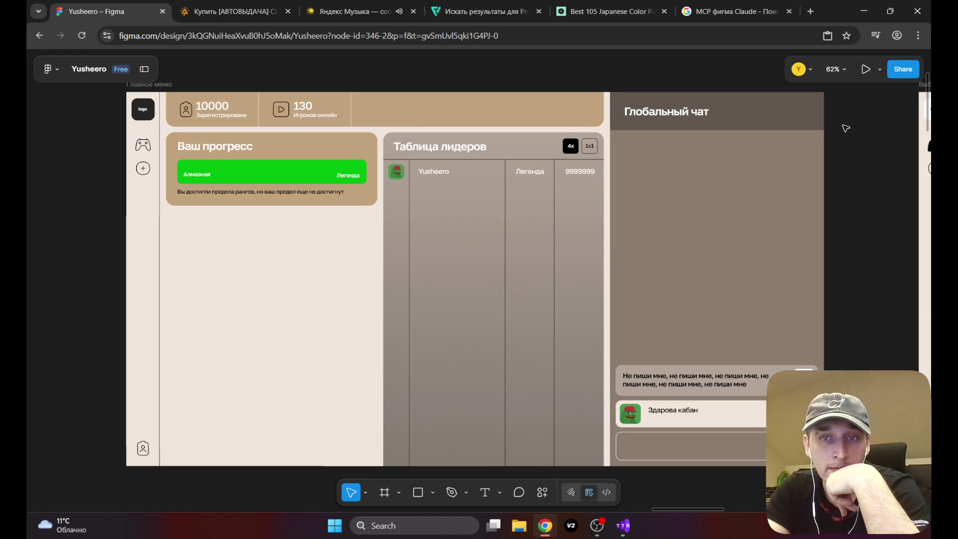
left_click(734, 11)
left_click(268, 83)
key("ctrl+a")
type("c")
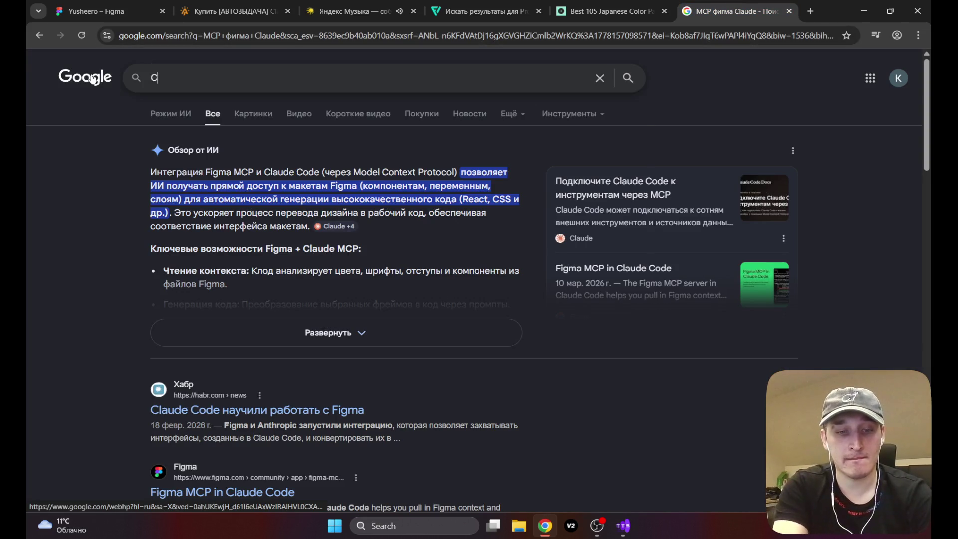
type("колько стоит")
type(" фигма для п")
type("ро")
key("BackSpace")
key("BackSpace")
key("BackSpace")
type("про")
key("Return")
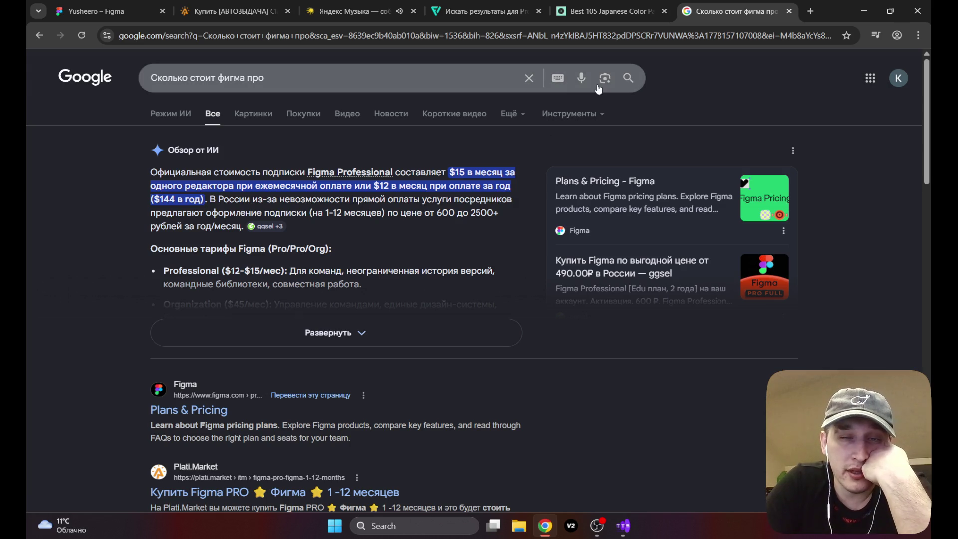
left_click(100, 11)
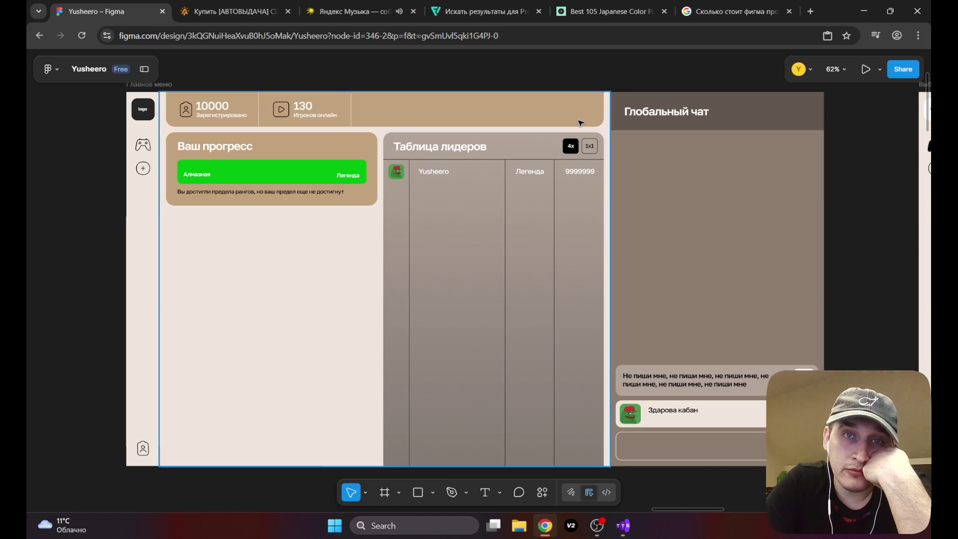
Step: Search plati.market for 'Figma' and pick the FIGMA PRO suggestion
left_click(226, 4)
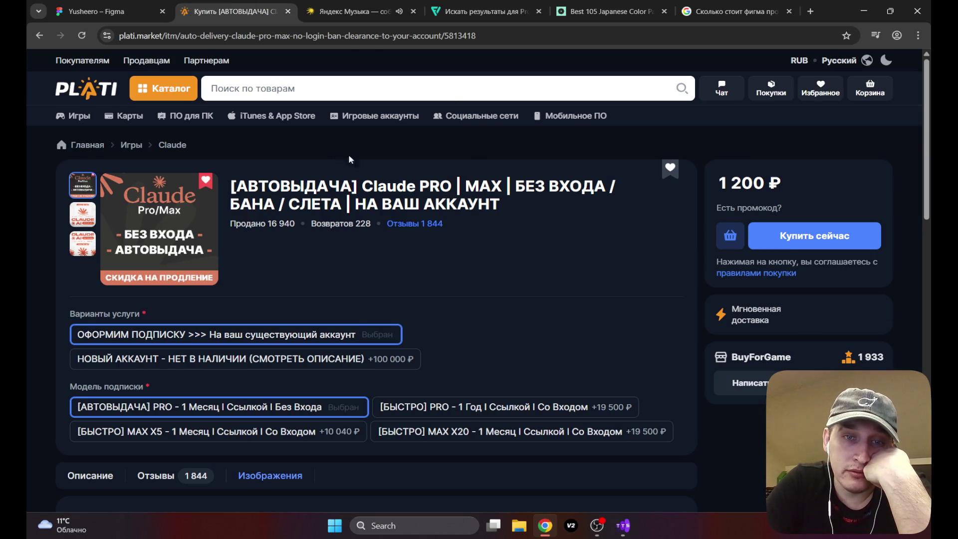
left_click(93, 15)
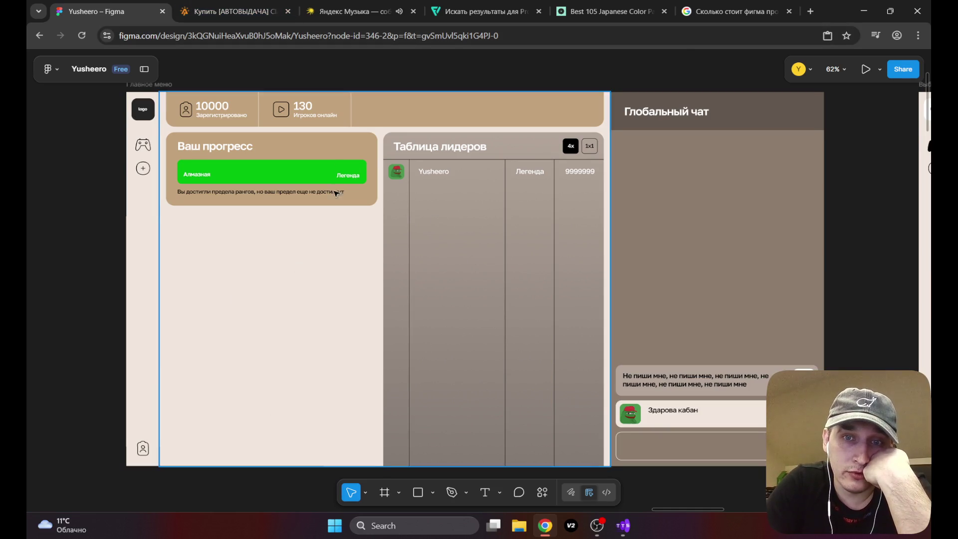
left_click(278, 6)
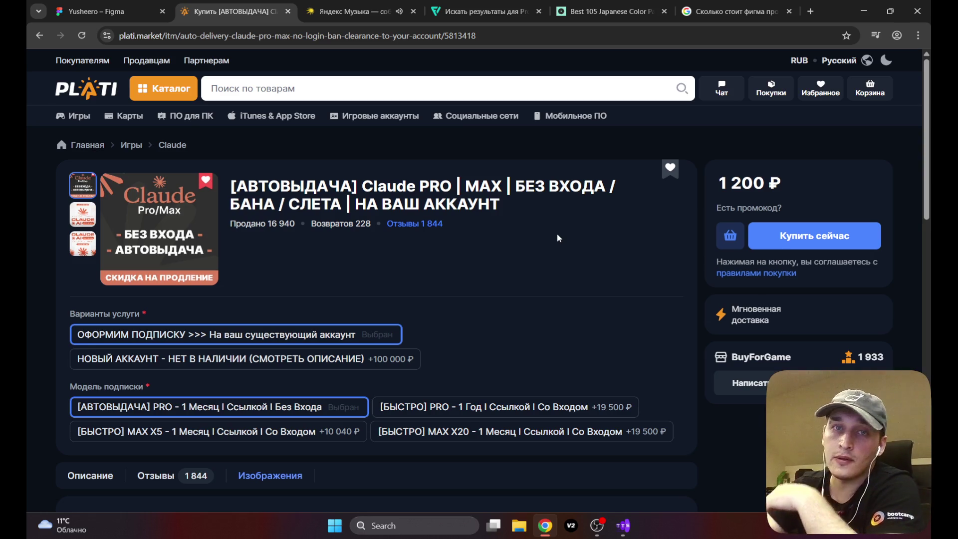
left_click(325, 89)
type("Figma")
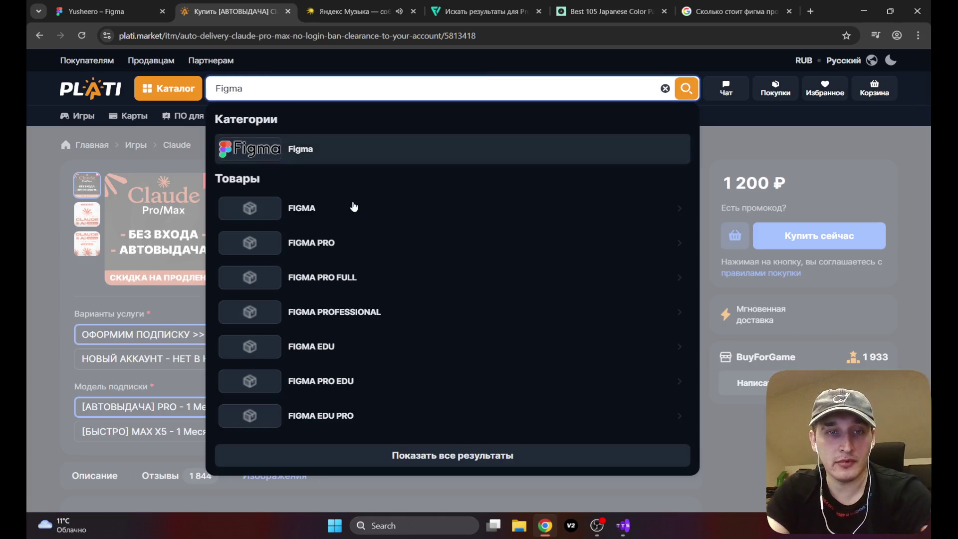
left_click(370, 252)
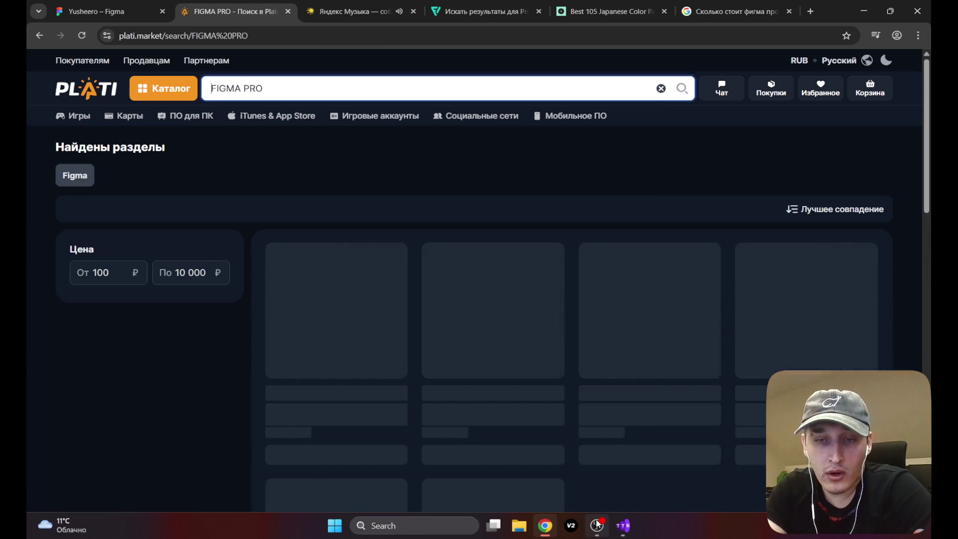
Step: Scroll through the plati.market FIGMA PRO search results
left_click(597, 525)
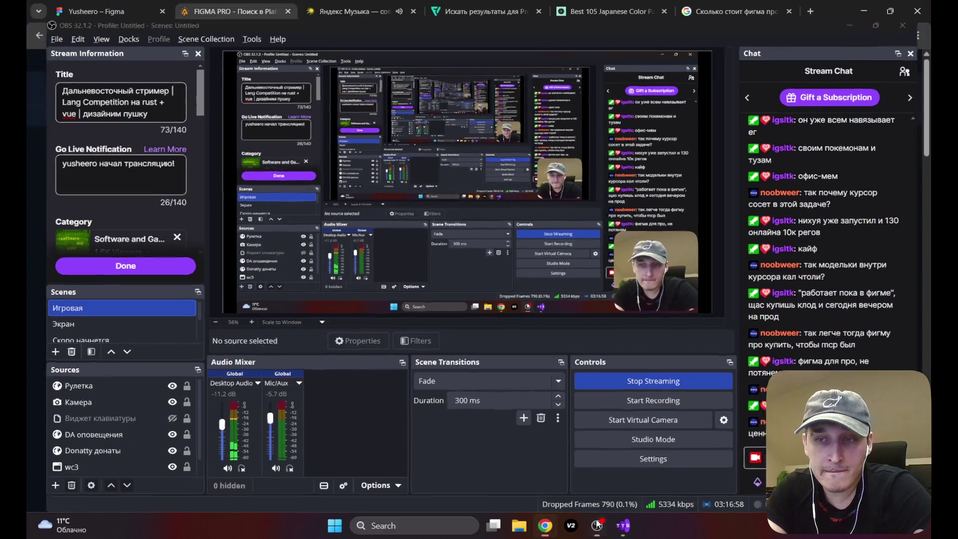
left_click(597, 525)
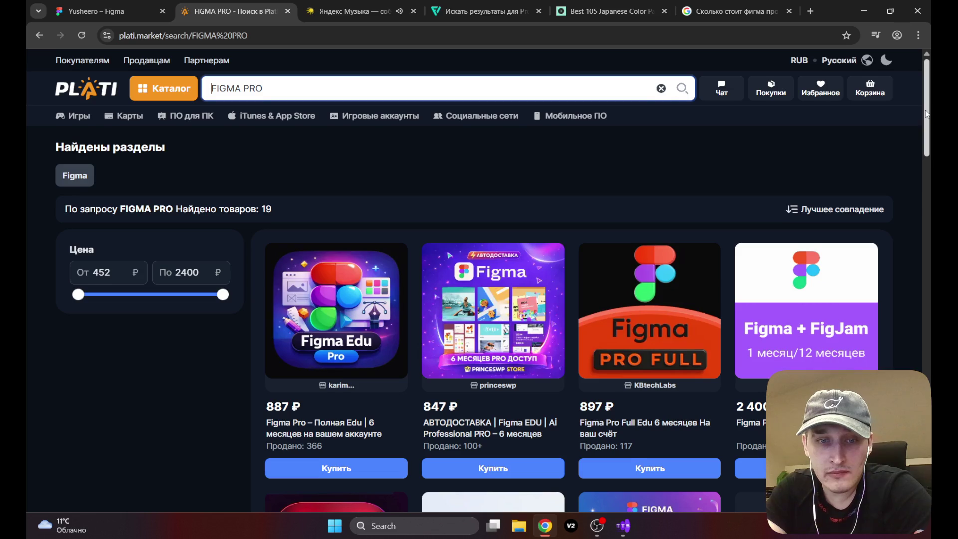
left_click_drag(926, 114, 926, 128)
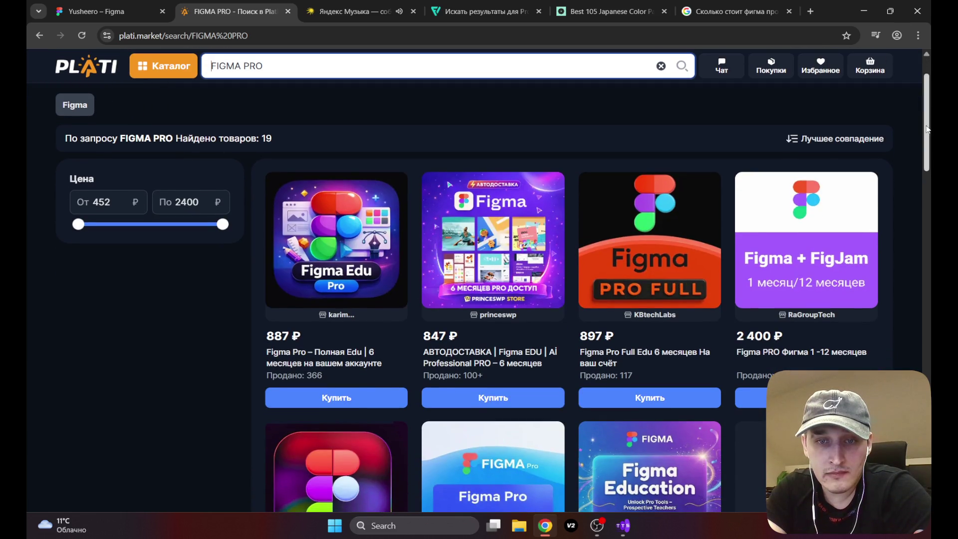
left_click_drag(927, 129, 927, 130)
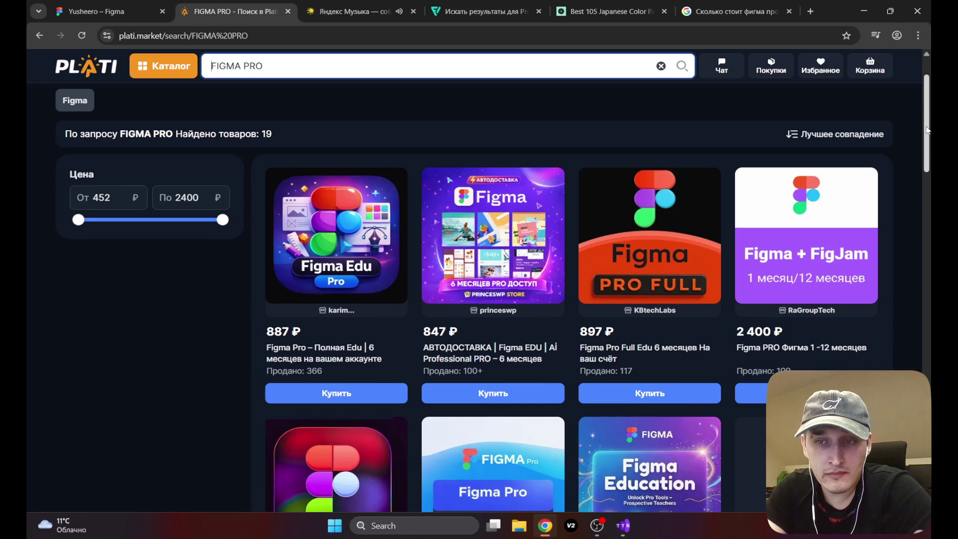
left_click_drag(926, 130, 926, 155)
scroll(926, 124, "up", 3)
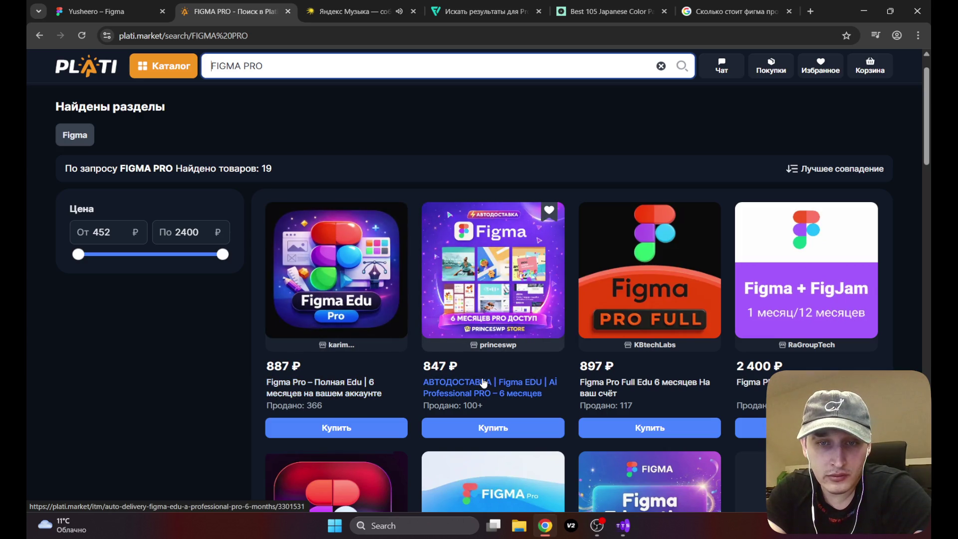
Step: Review the 847 ₽ six-month Figma EDU listing, return to the results, then bring up OBS
left_click(512, 385)
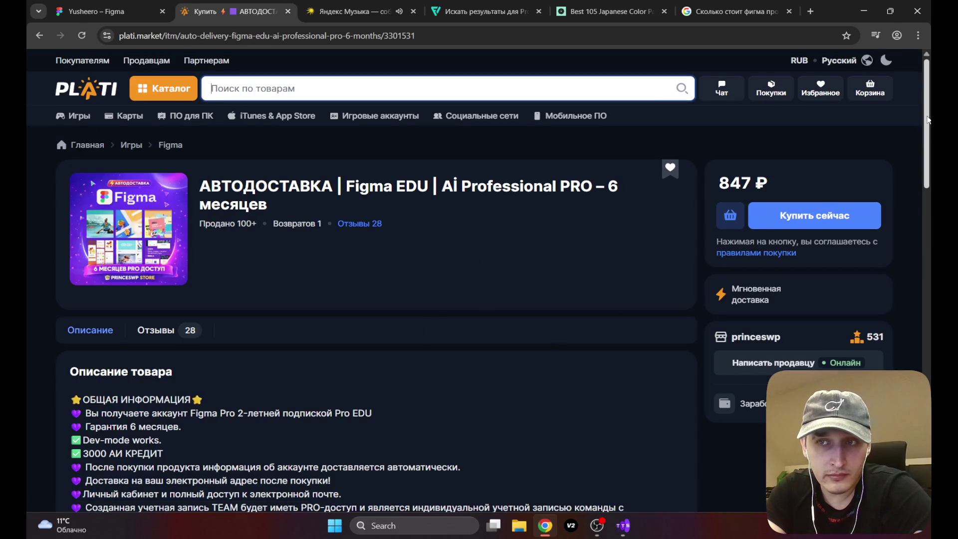
left_click_drag(928, 120, 929, 157)
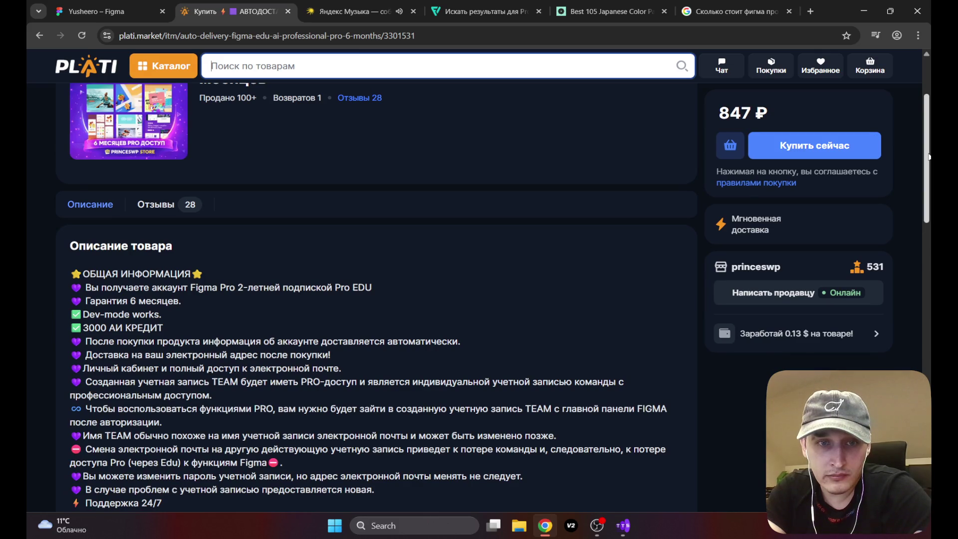
mouse_move(929, 157)
left_mouse_down()
mouse_move(904, 223)
mouse_move(902, 270)
mouse_move(896, 99)
mouse_move(893, 247)
mouse_move(28, 33)
left_mouse_up()
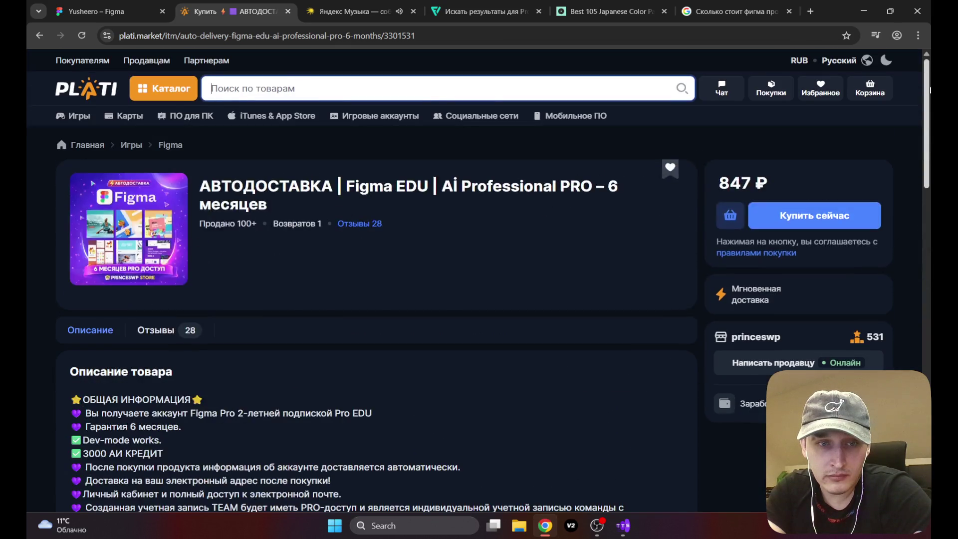
left_click(39, 35)
left_click_drag(926, 137, 926, 225)
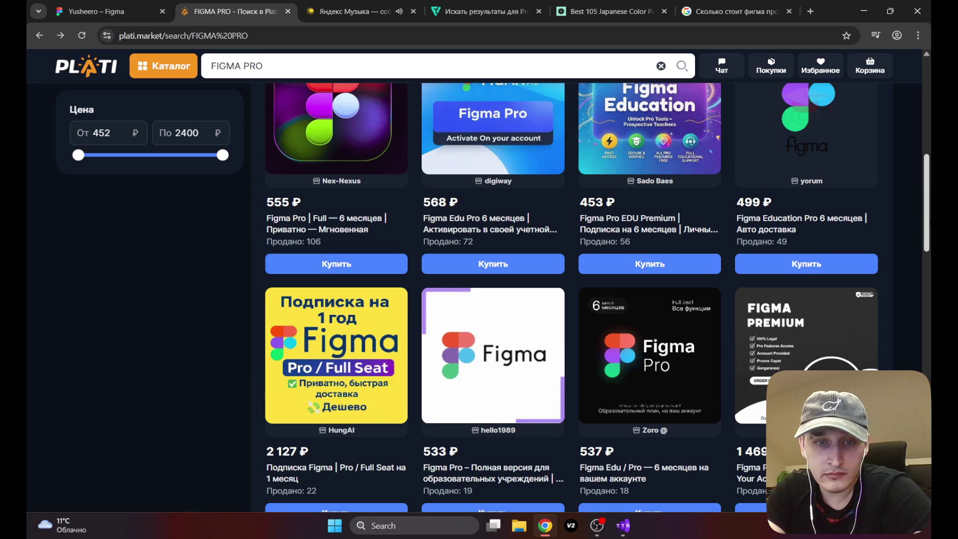
scroll(573, 295, "up", 1)
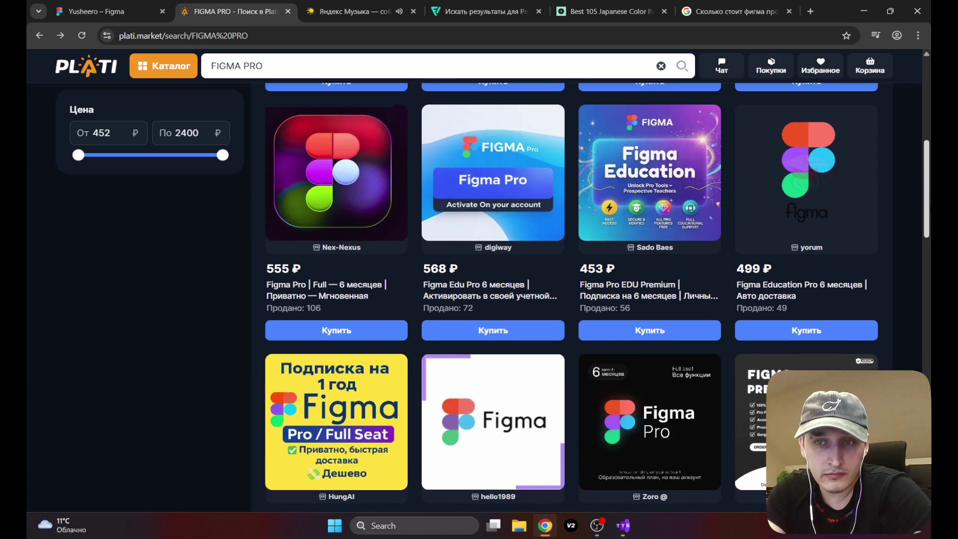
scroll(316, 293, "up", 6)
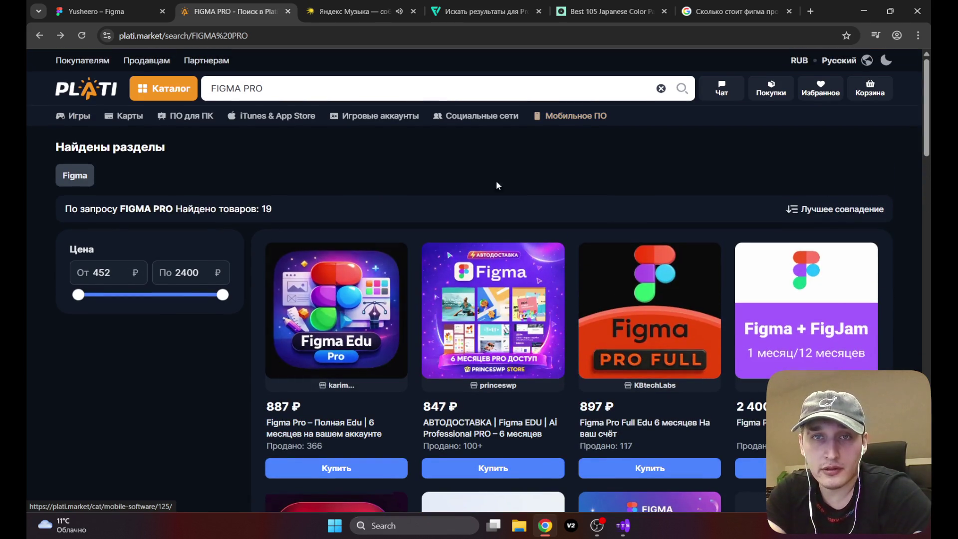
left_click(598, 525)
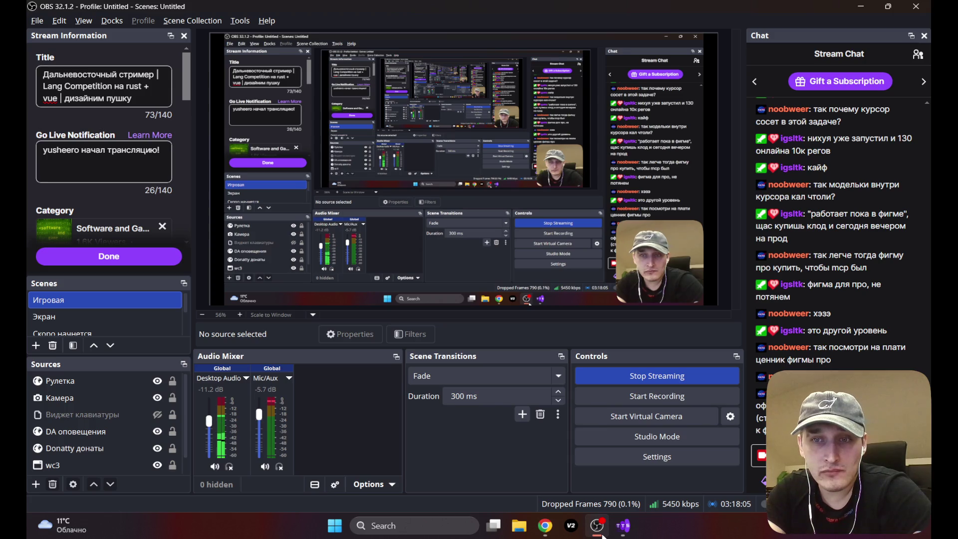
Step: Minimise OBS Studio to bring the plati.market FIGMA PRO results back into view
left_click(602, 534)
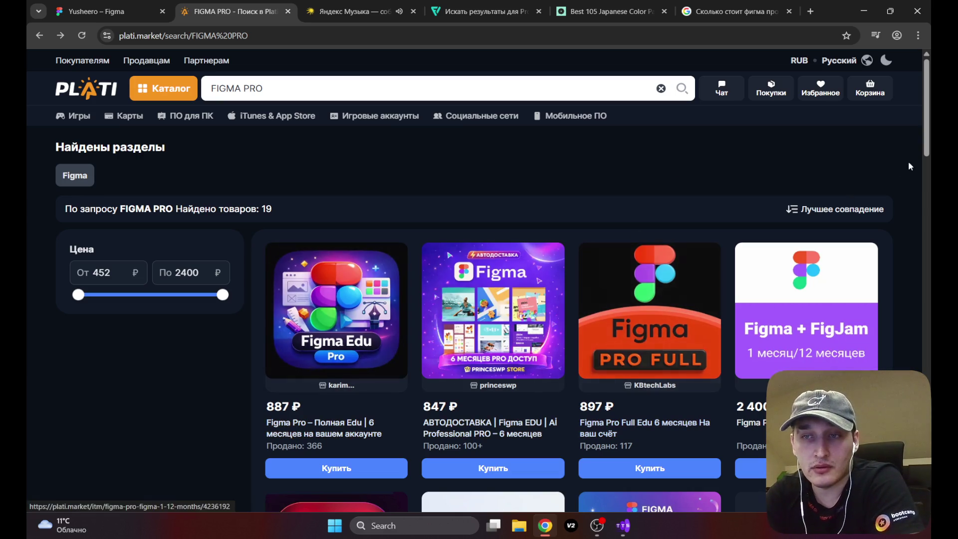
Step: Look through the 887 ₽ Figma Pro – Полная Edu six-month page, then return to Figma
mouse_move(927, 140)
left_mouse_down()
mouse_move(927, 214)
mouse_move(927, 161)
left_mouse_up()
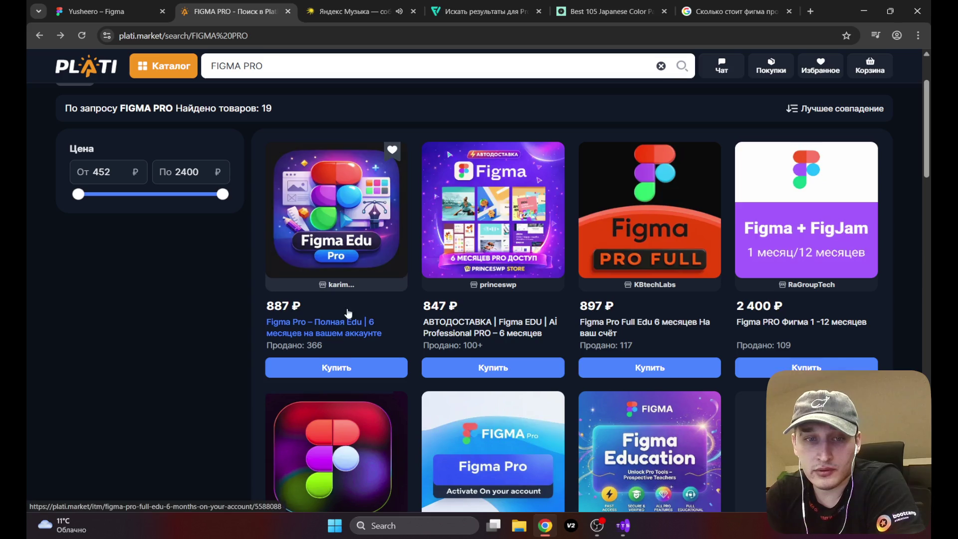
left_click(331, 339)
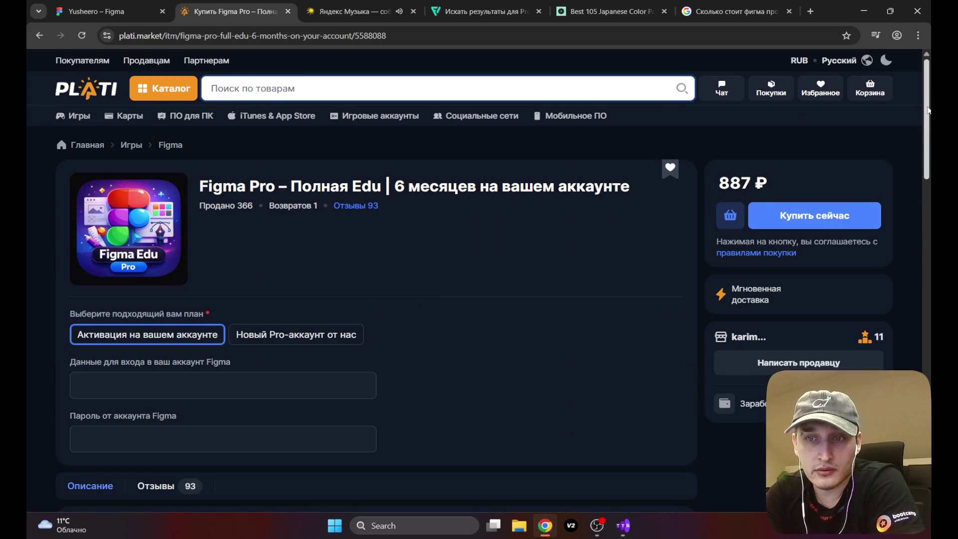
scroll(915, 169, "down", 7)
scroll(897, 239, "up", 7)
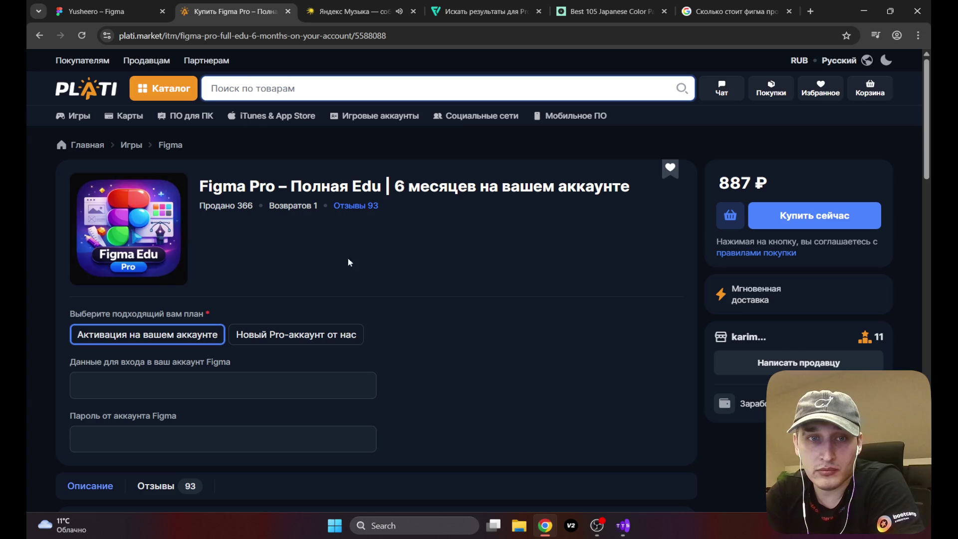
scroll(919, 172, "down", 2)
scroll(919, 172, "up", 3)
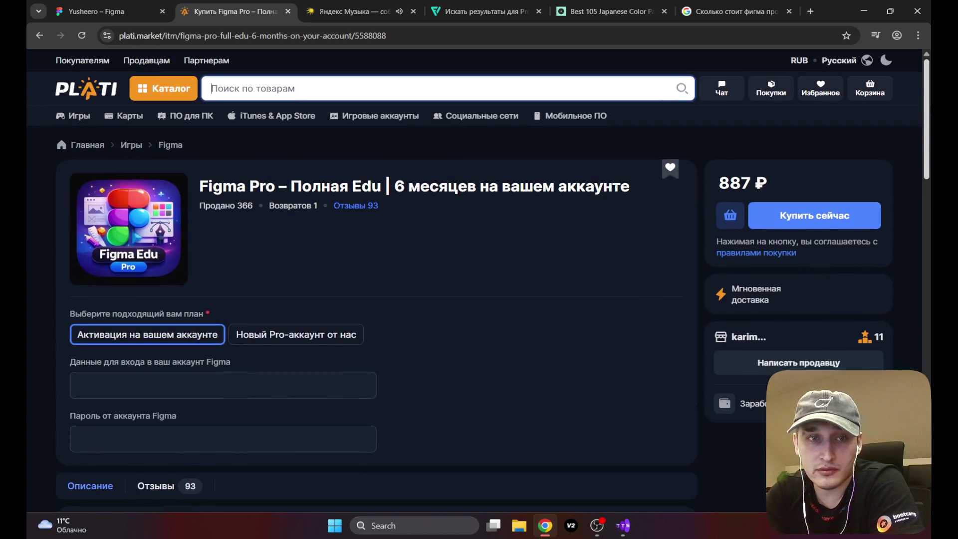
left_click(120, 5)
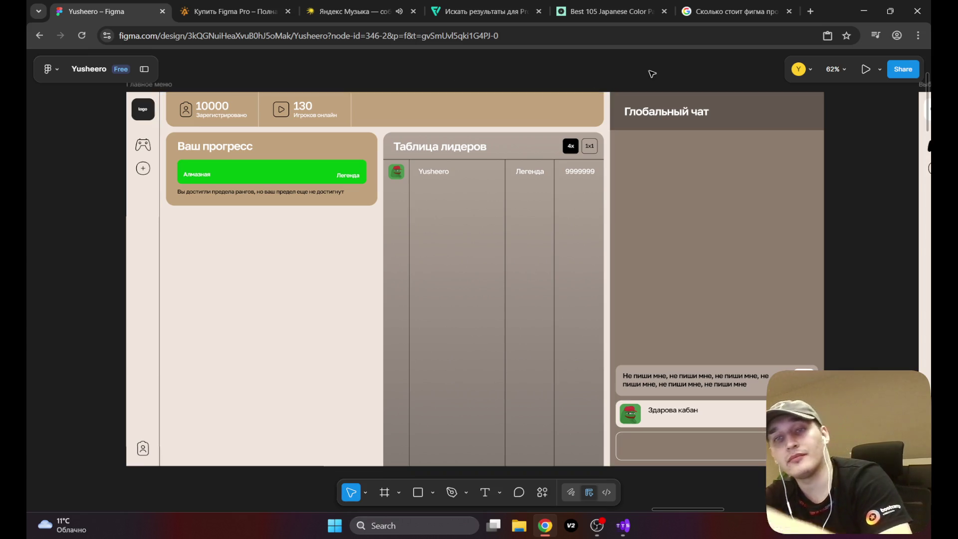
Step: Close the Google Figma Pro pricing tab and switch to OBS Studio
left_click(789, 11)
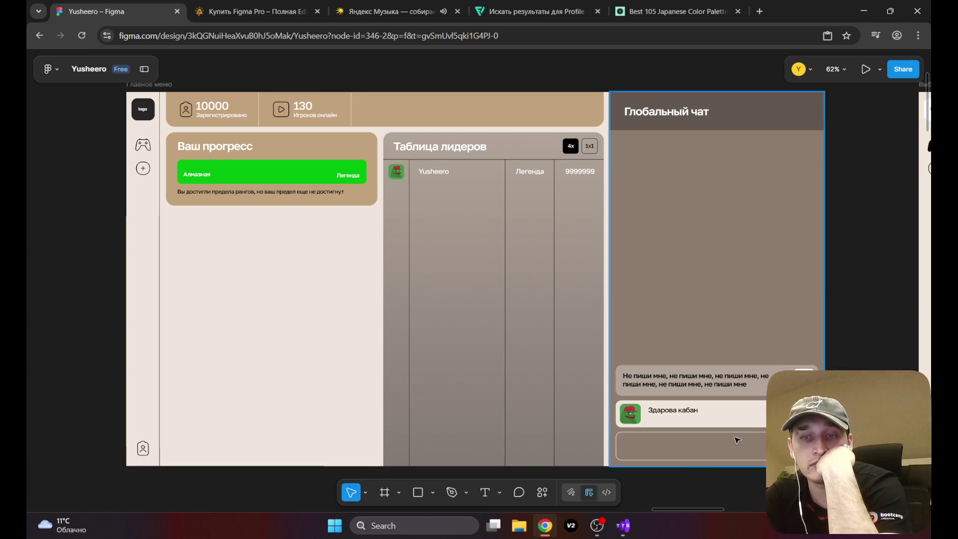
mouse_move(684, 510)
left_mouse_down()
mouse_move(861, 514)
mouse_move(638, 519)
mouse_move(714, 522)
mouse_move(685, 524)
left_mouse_up()
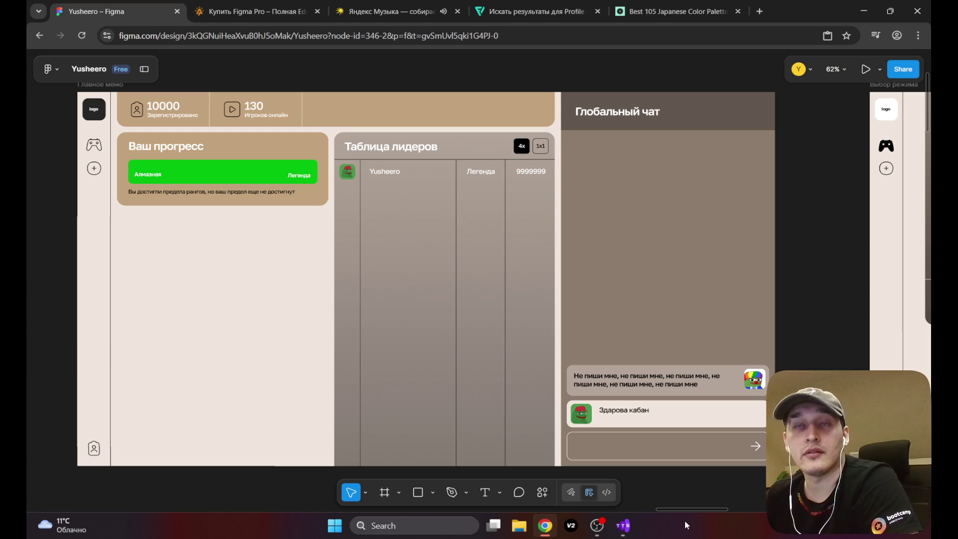
key("alt+Tab")
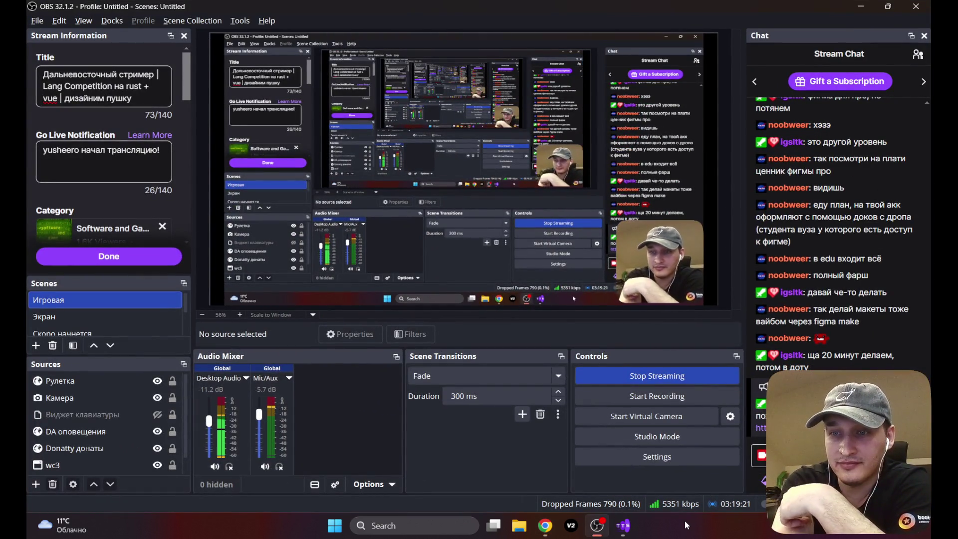
Step: Leave the OBS stream chat and return to the Figma game UI design
key("alt+Tab")
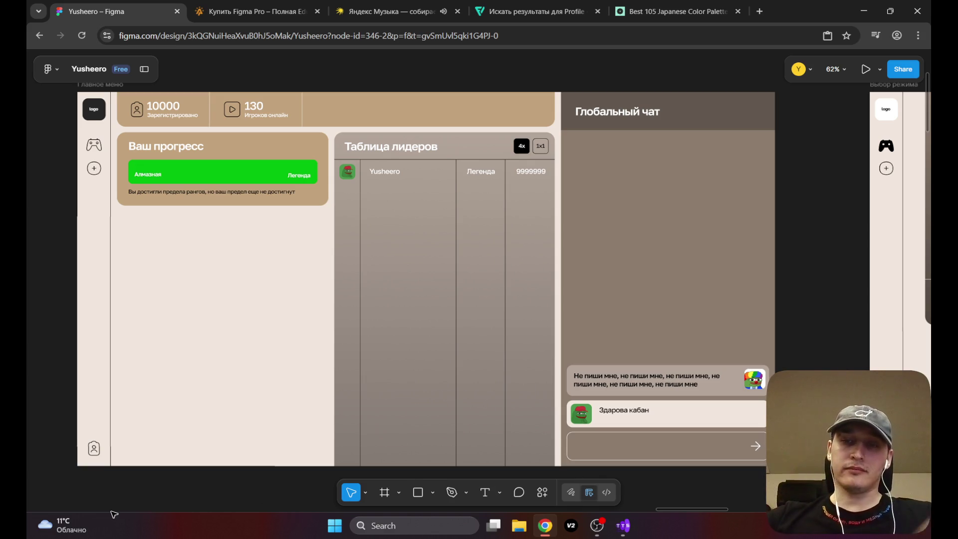
Step: Scroll through the Yandex Music playlists, then switch back to the Figma design tab
left_click(390, 11)
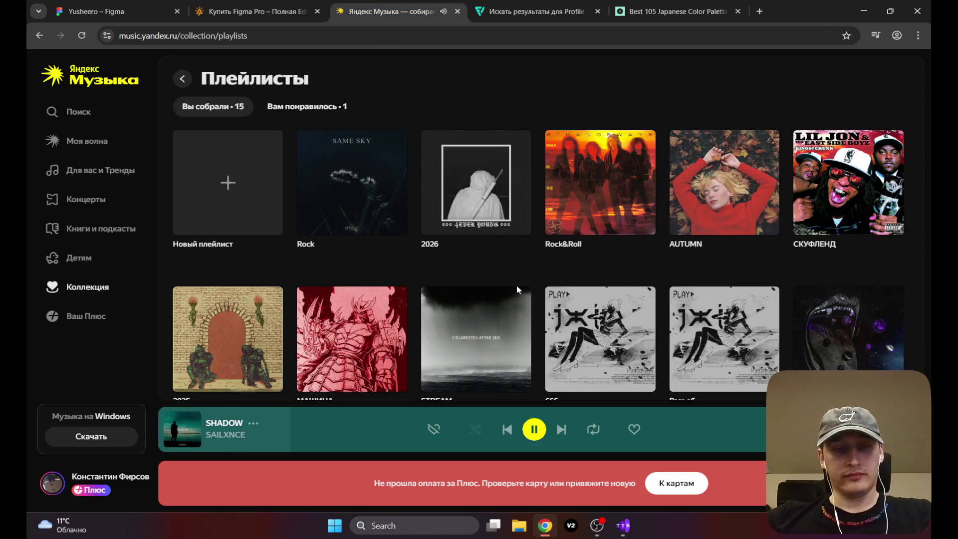
scroll(431, 342, "down", 2)
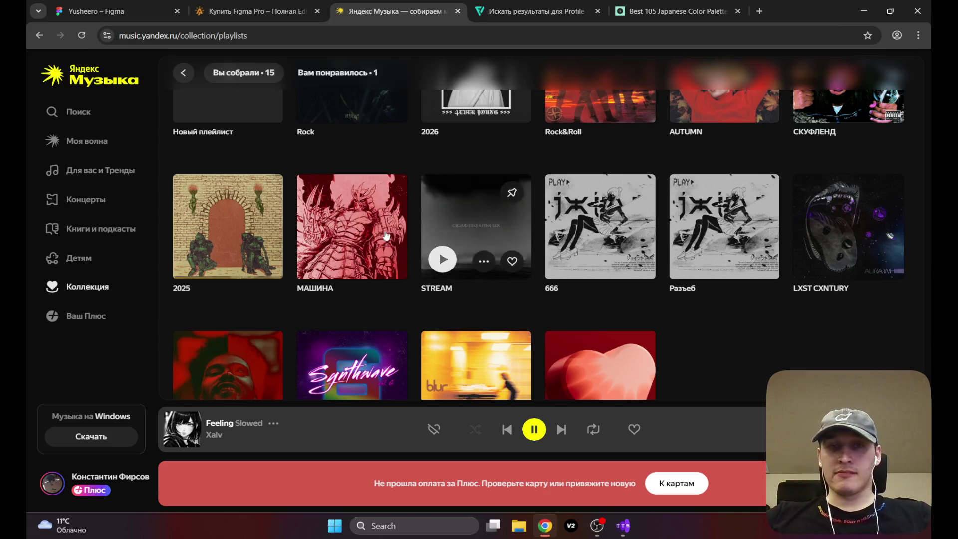
scroll(391, 273, "up", 2)
scroll(391, 274, "down", 5)
scroll(393, 280, "down", 2)
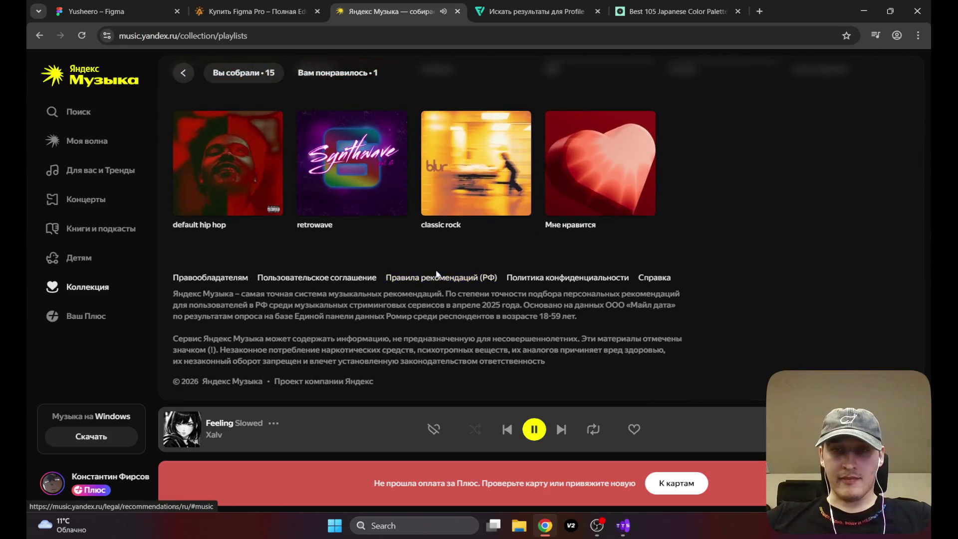
scroll(394, 279, "up", 10)
left_click(531, 11)
left_click(296, 4)
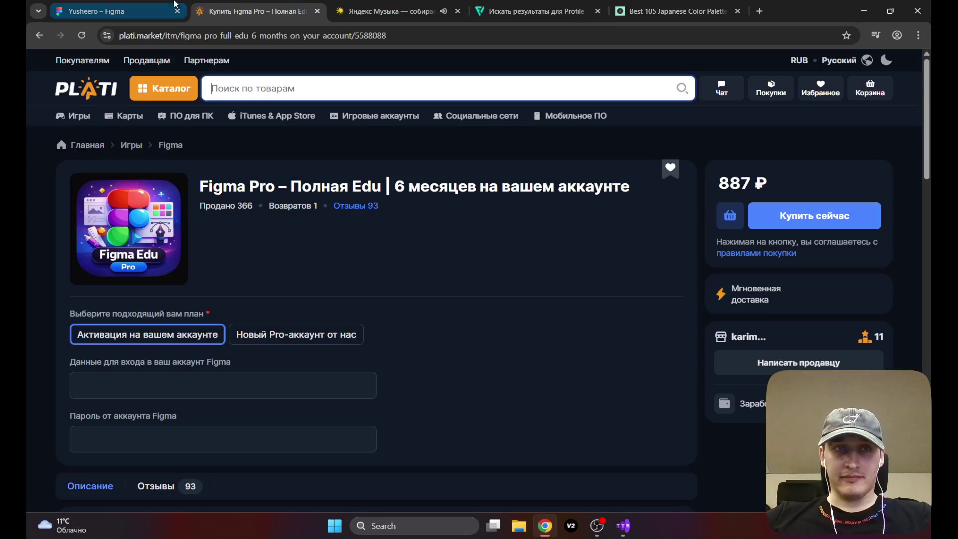
left_click(90, 11)
scroll(477, 248, "right", 3)
Step: Show the layer list, select the Выбор режима frame, and zoom toward Рейтинговый режим
scroll(477, 249, "down", 3)
scroll(477, 248, "right", 12)
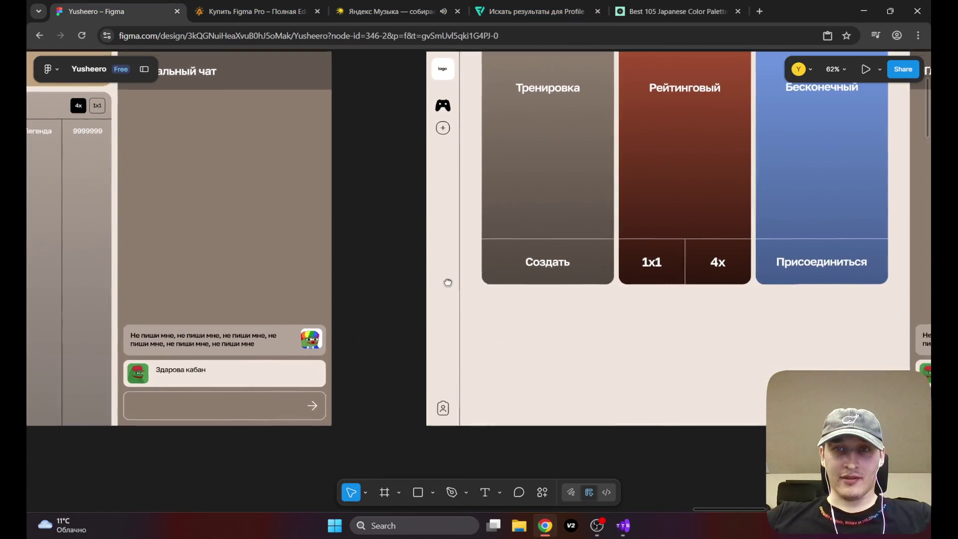
scroll(543, 278, "right", 10)
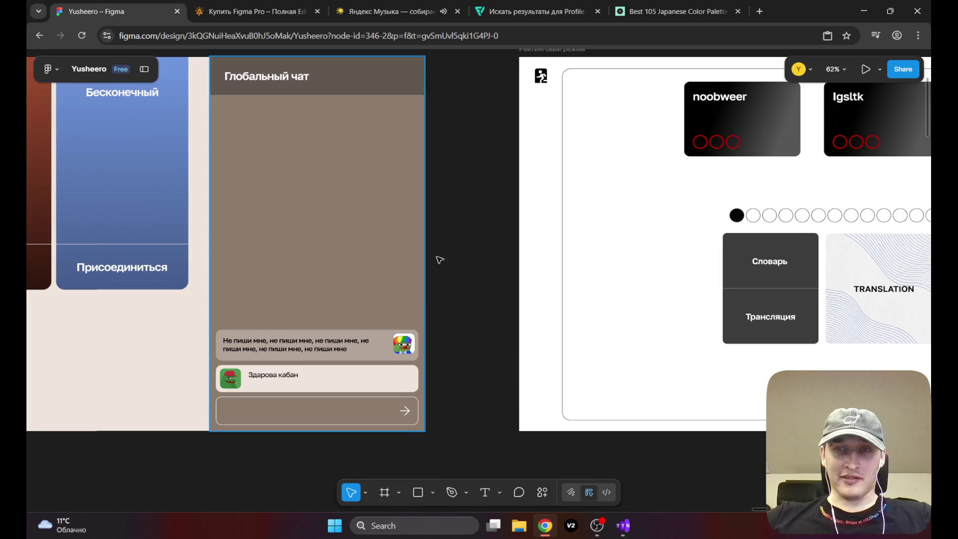
scroll(381, 236, "left", 6)
scroll(469, 236, "up", 2)
scroll(715, 330, "left", 7)
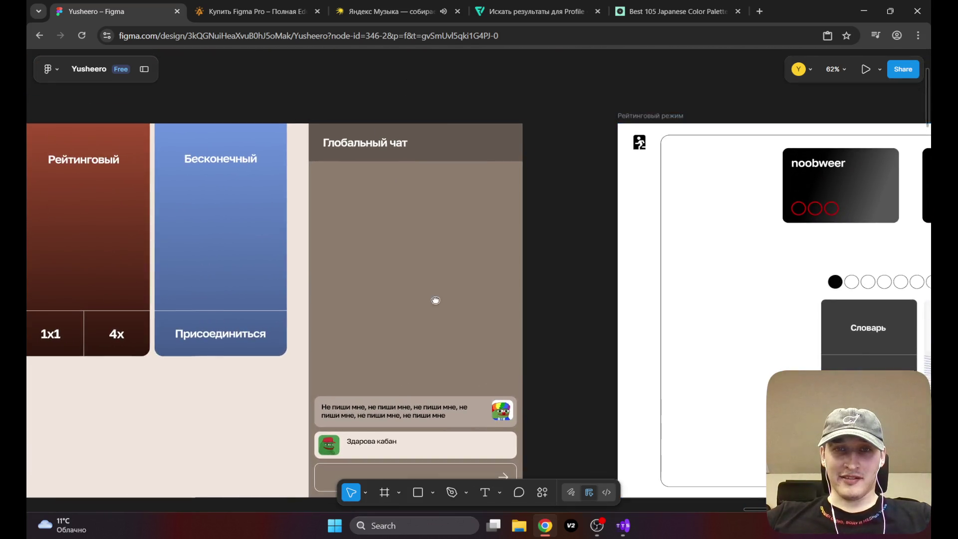
scroll(436, 300, "down", 1)
left_click(188, 357)
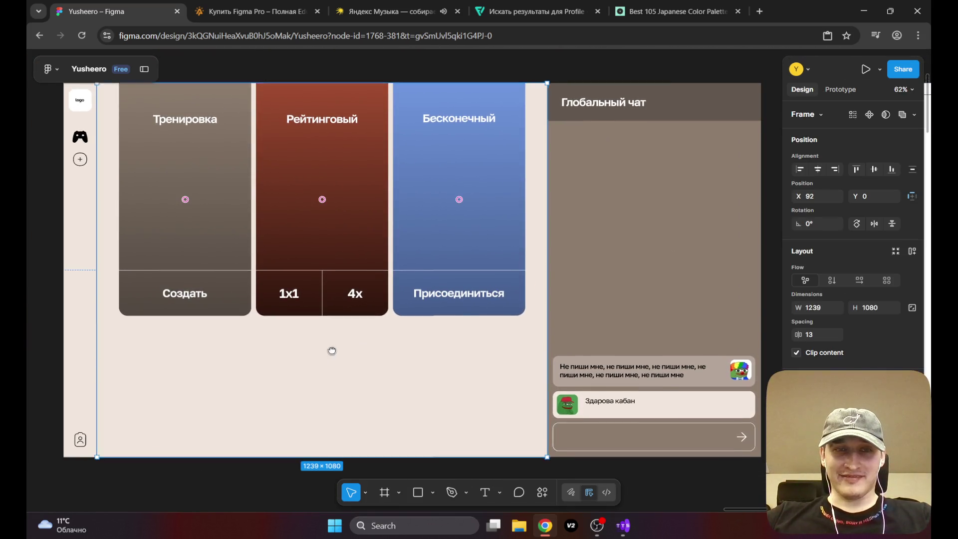
scroll(331, 349, "left", 5)
scroll(526, 312, "down", 5)
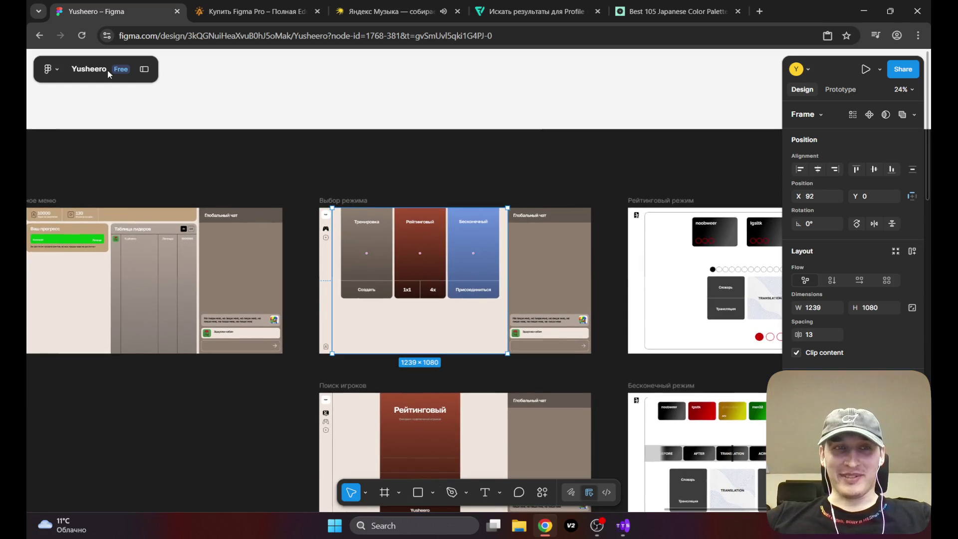
left_click(144, 69)
scroll(97, 305, "up", 8)
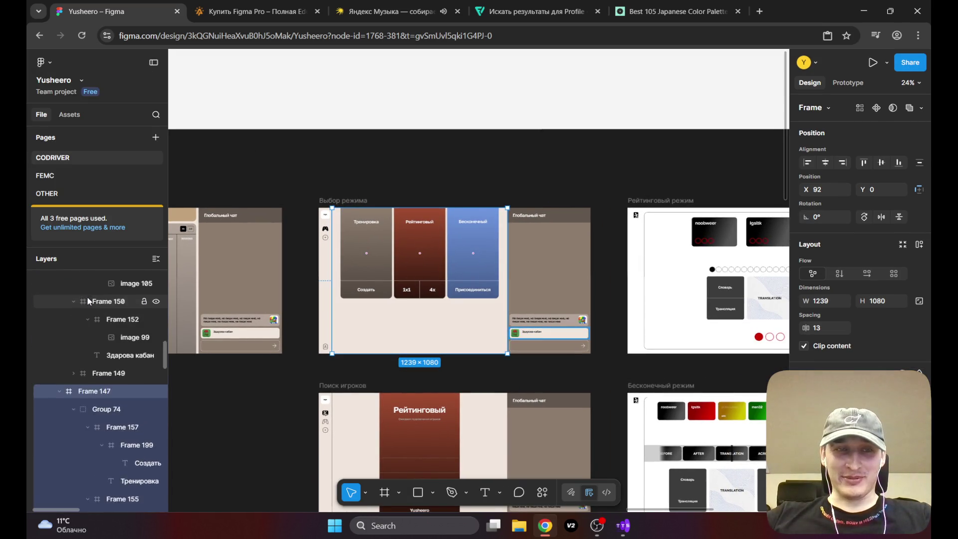
scroll(107, 335, "down", 3)
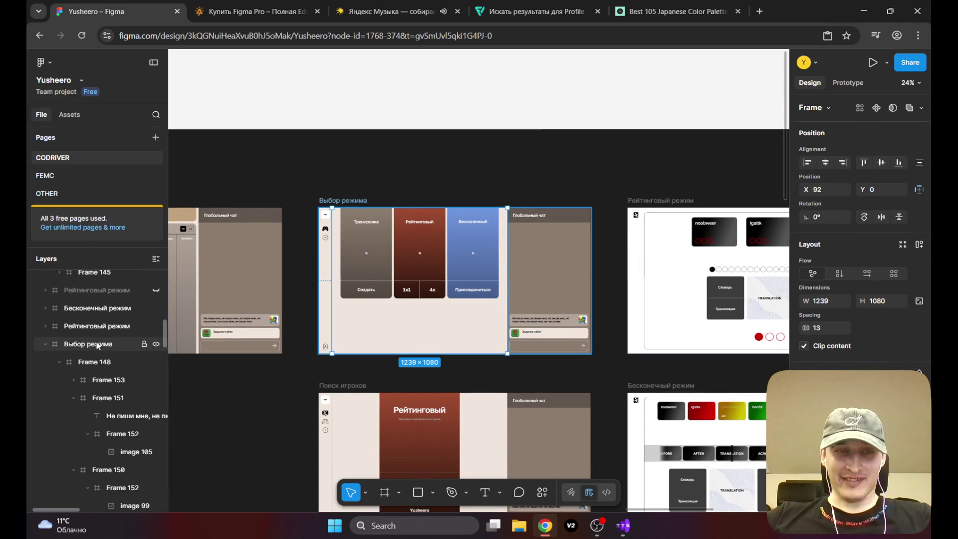
left_click(99, 343)
scroll(864, 234, "down", 2)
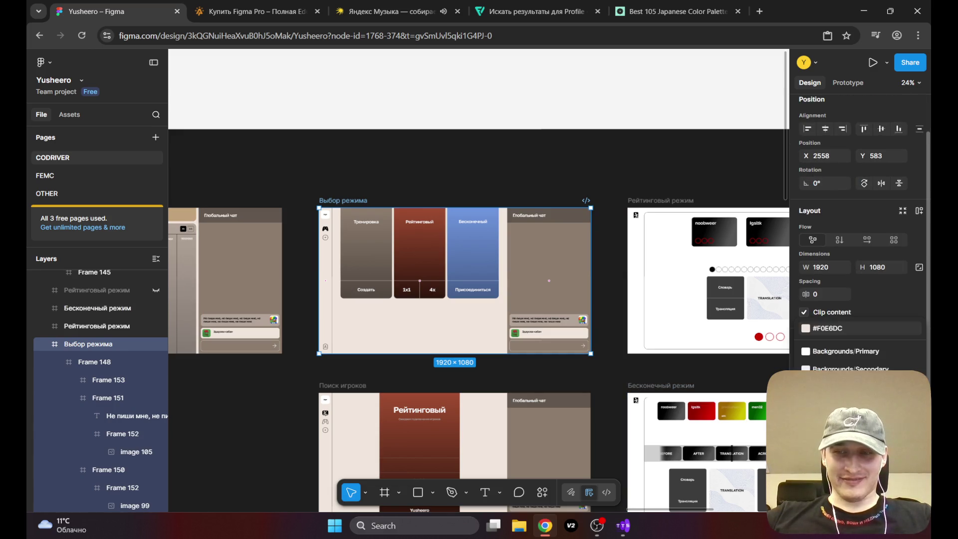
left_click_drag(624, 369, 574, 369)
key("n")
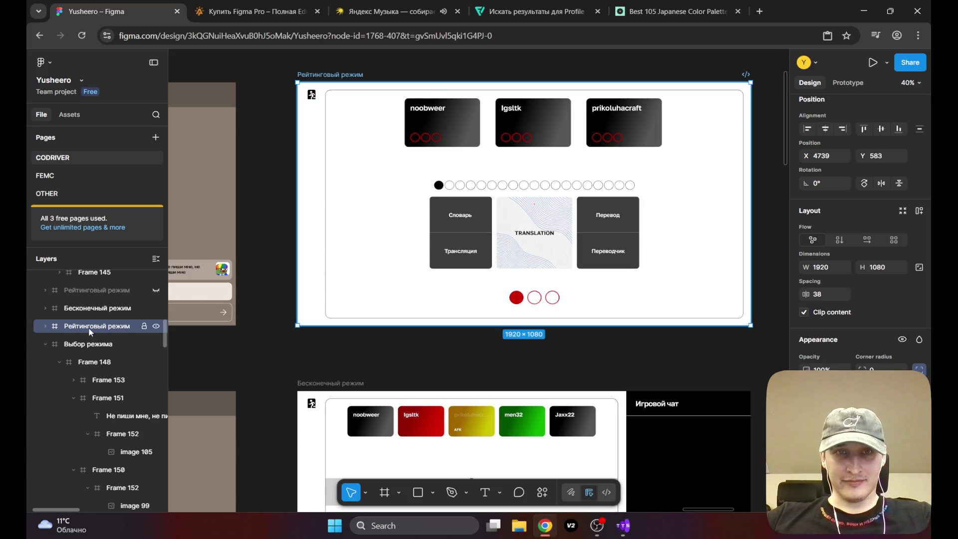
Step: Open the Таблица лидеров gradient fill on its B2A499 first stop, then pan to Рейтинговый режим
scroll(332, 260, "up", 5)
scroll(338, 336, "down", 4)
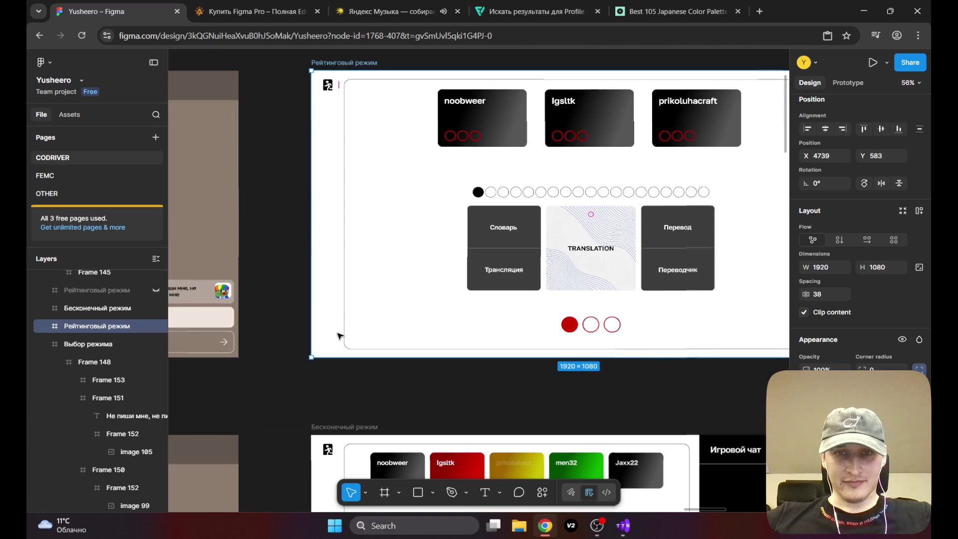
scroll(343, 289, "down", 2)
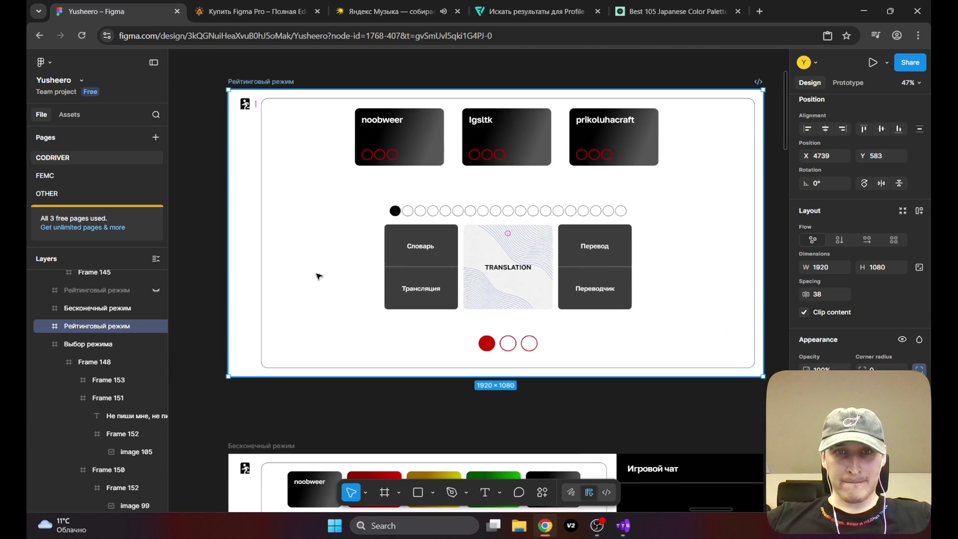
scroll(319, 276, "down", 5)
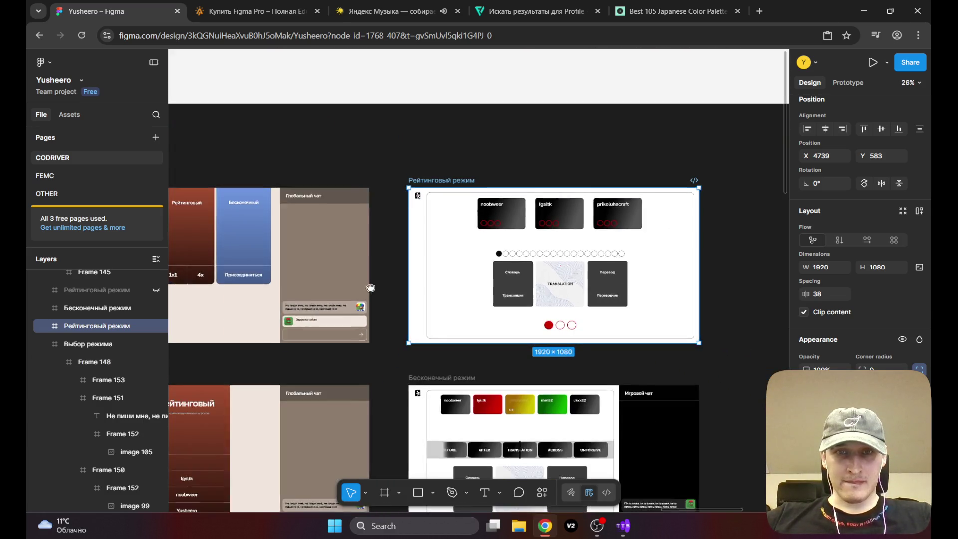
scroll(371, 288, "left", 10)
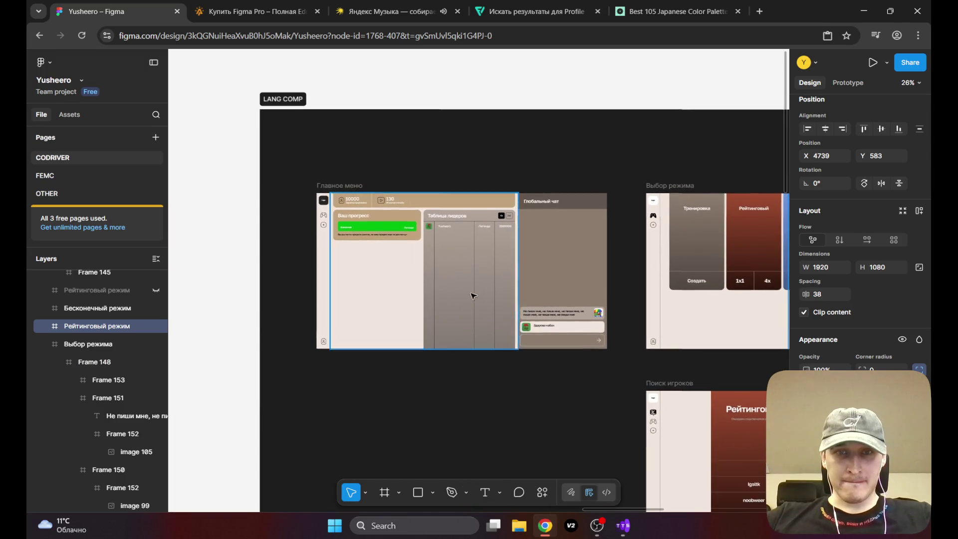
scroll(422, 243, "up", 4)
left_click(446, 249)
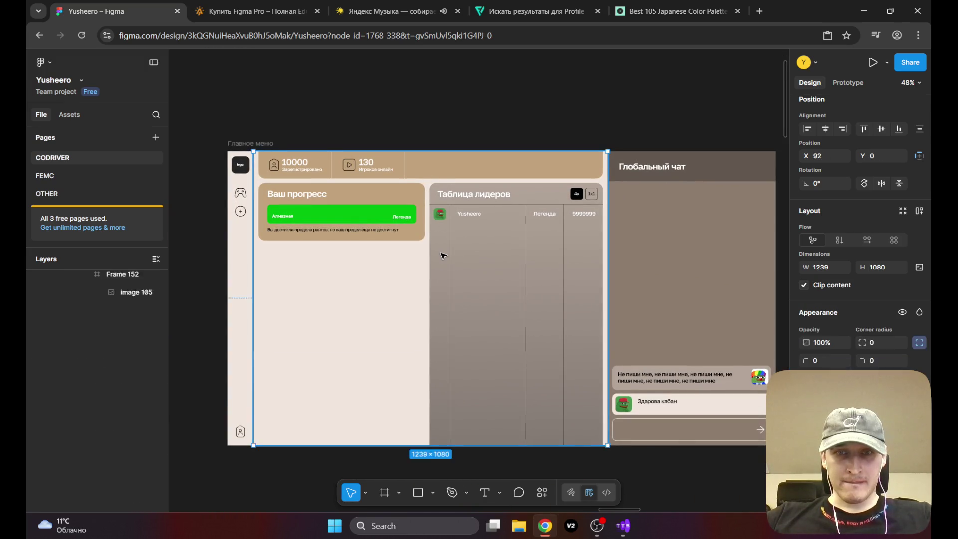
left_click(805, 417)
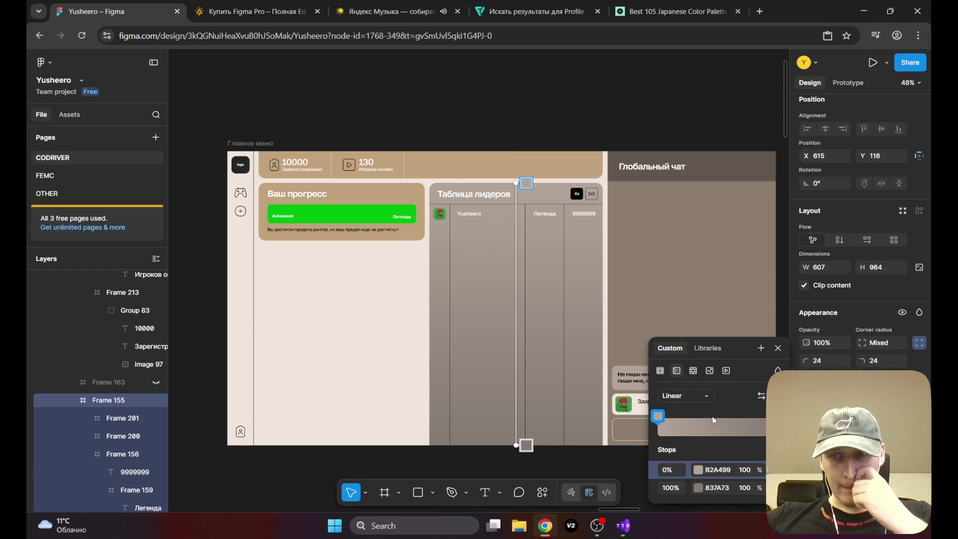
left_click(715, 472)
mouse_move(487, 375)
left_mouse_down()
mouse_move(256, 325)
mouse_move(588, 250)
mouse_move(415, 259)
mouse_move(310, 240)
mouse_move(317, 235)
left_mouse_up()
Step: Paste the beige leaderboard fill onto the rating screen's inner rounded frame
left_click(246, 208)
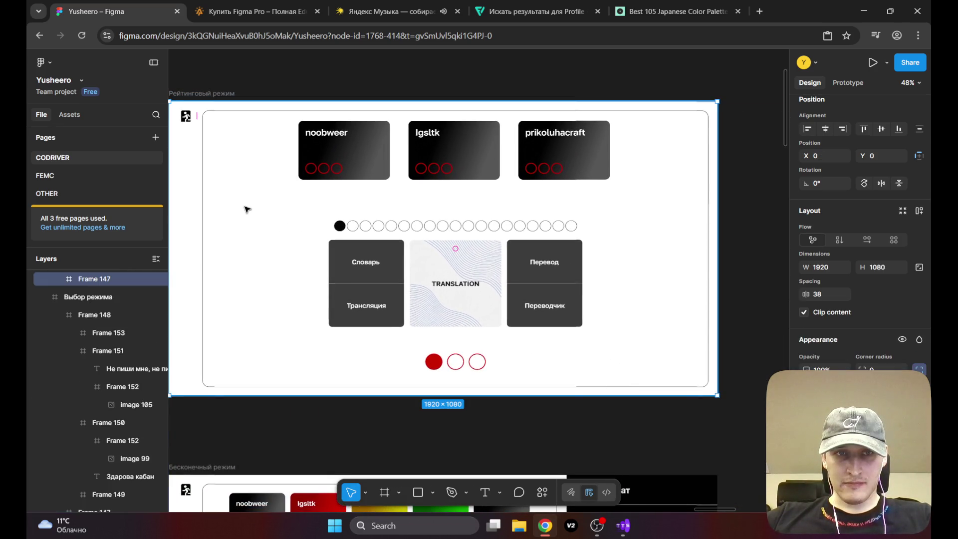
left_click(246, 209)
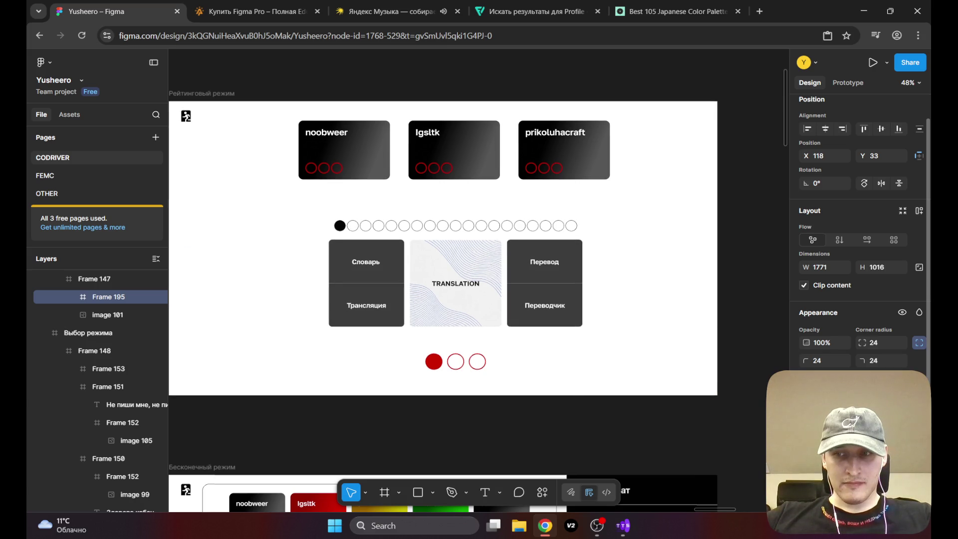
key("Escape")
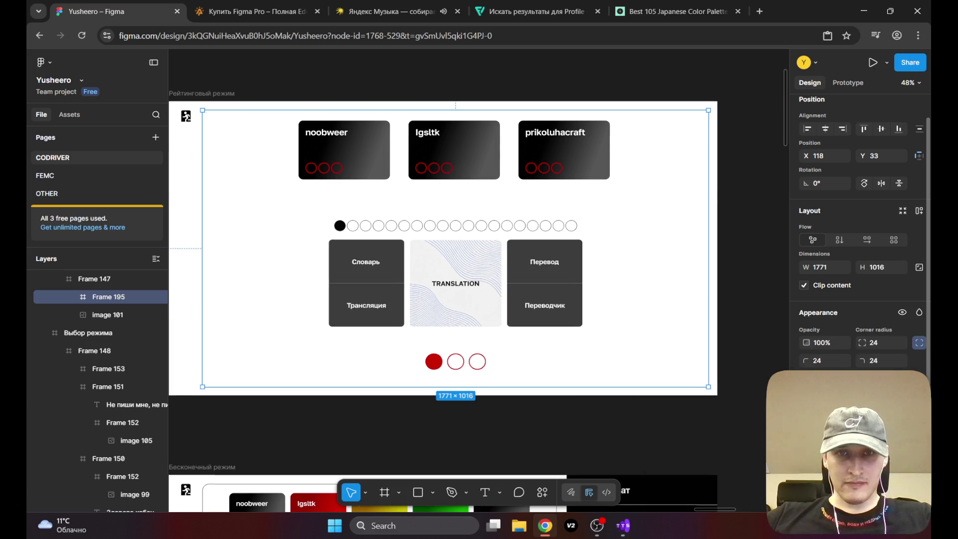
key("ctrl+alt+v")
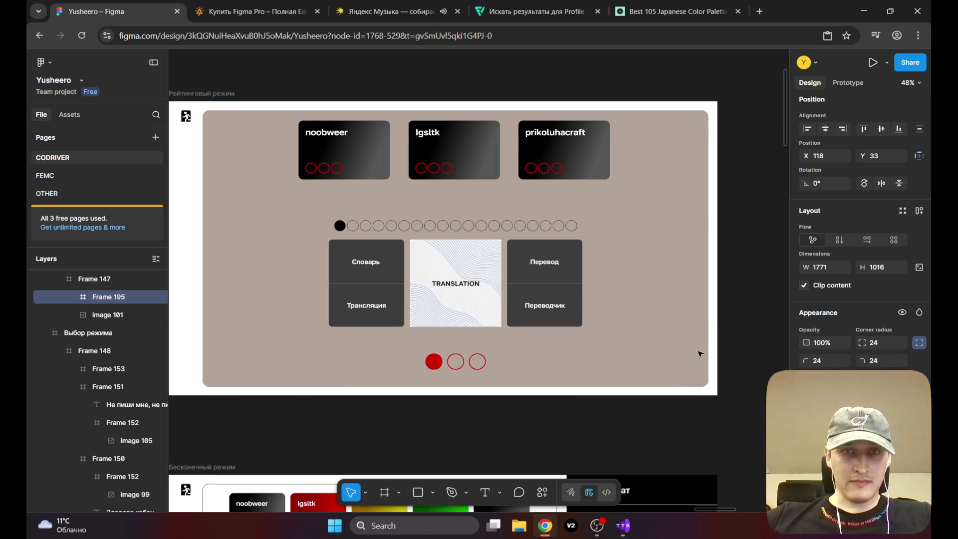
key("Escape")
Step: Make Frame 195, the inner background behind the cards, white (FFFFFF)
left_click_drag(526, 210, 554, 224)
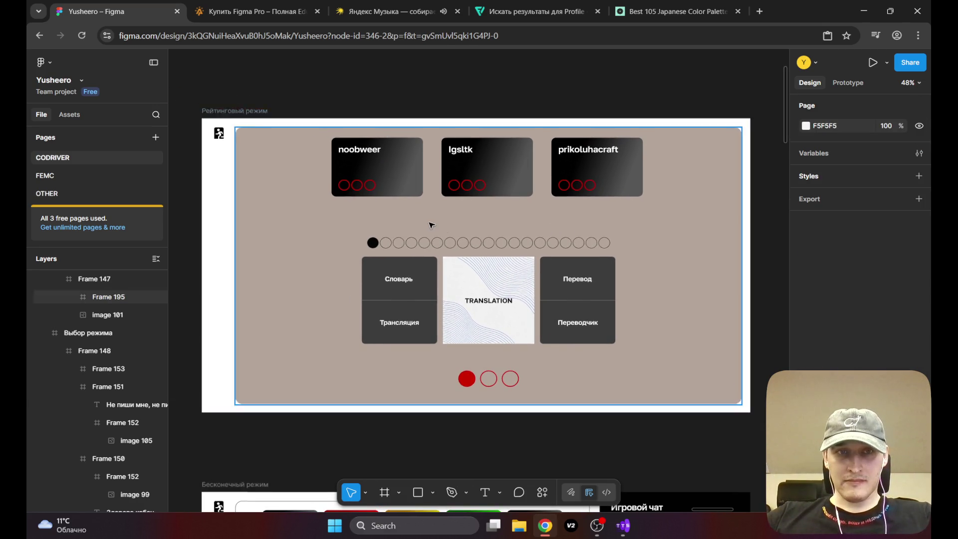
scroll(432, 225, "down", 3)
scroll(406, 216, "up", 5)
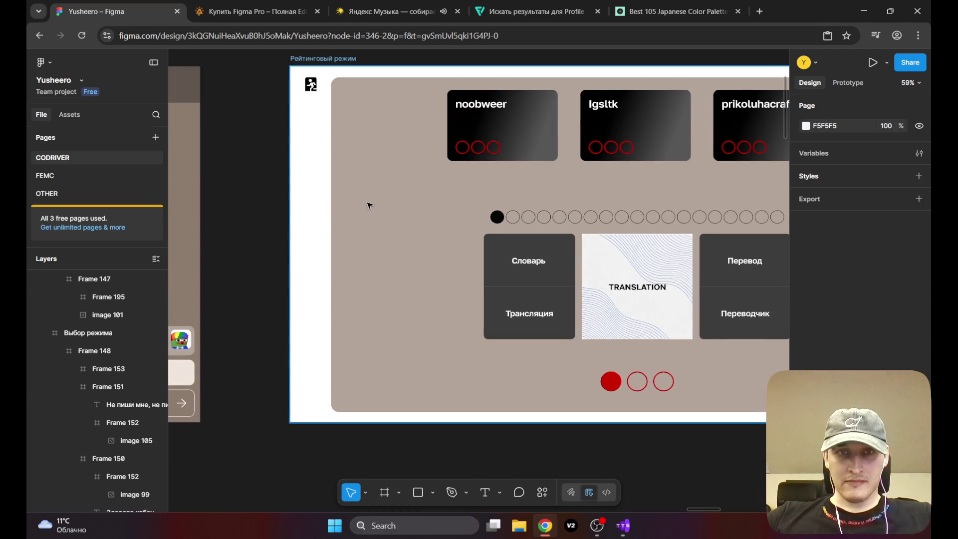
double_click(369, 205)
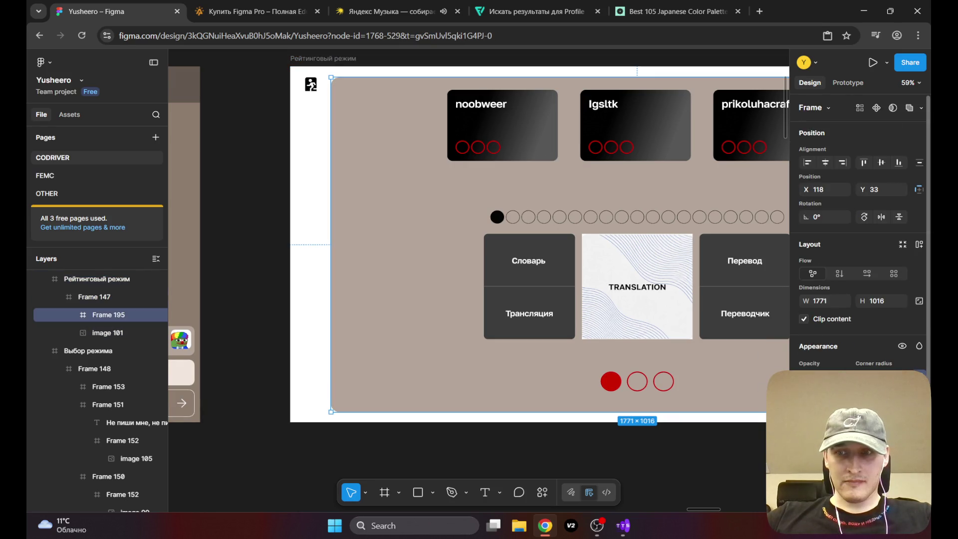
left_click_drag(689, 302, 645, 245)
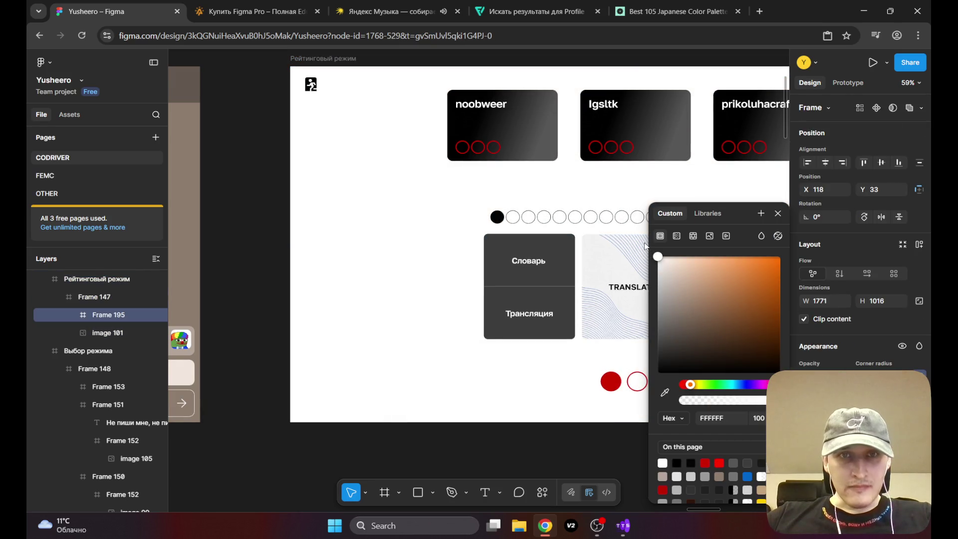
left_click(326, 178)
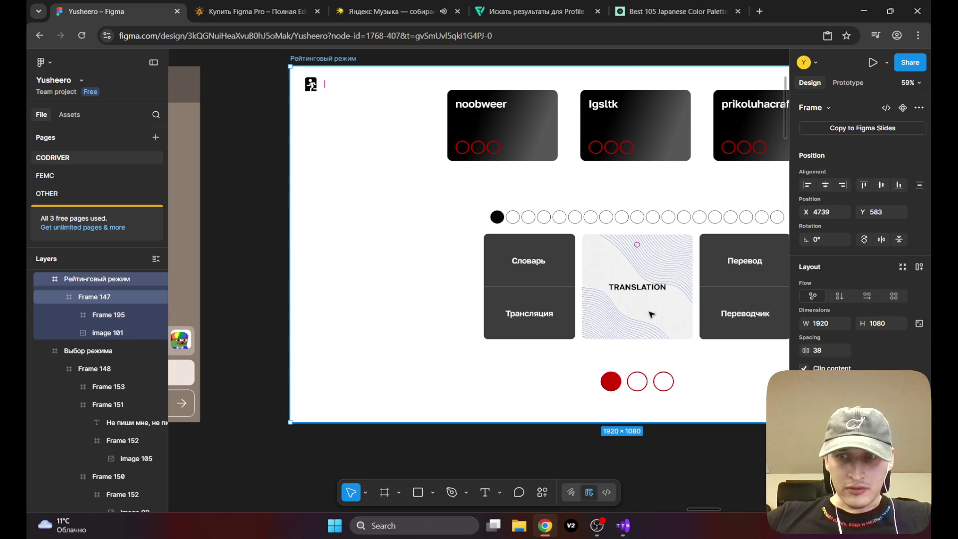
Step: Try a warmer, more saturated fill on the screen frame, then select Frame 147
scroll(862, 235, "down", 2)
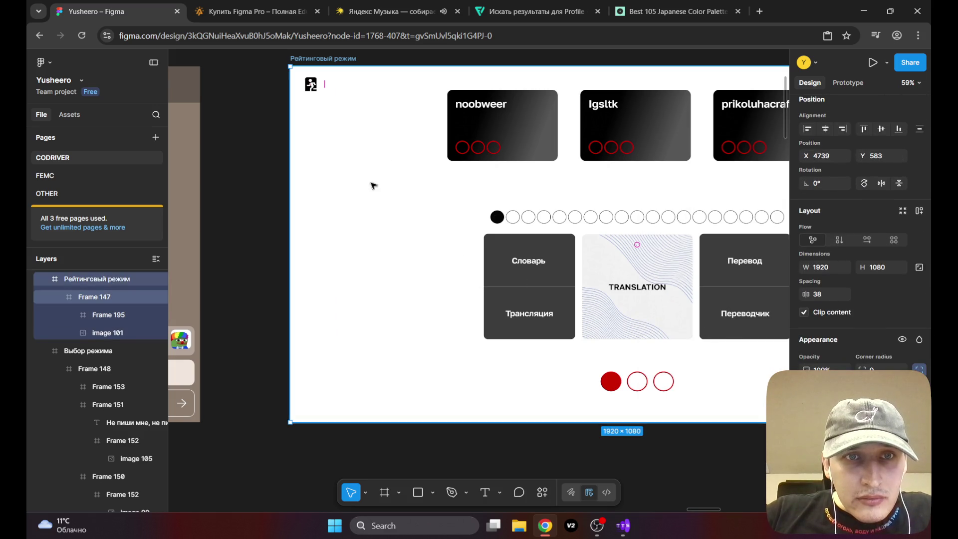
left_click(805, 418)
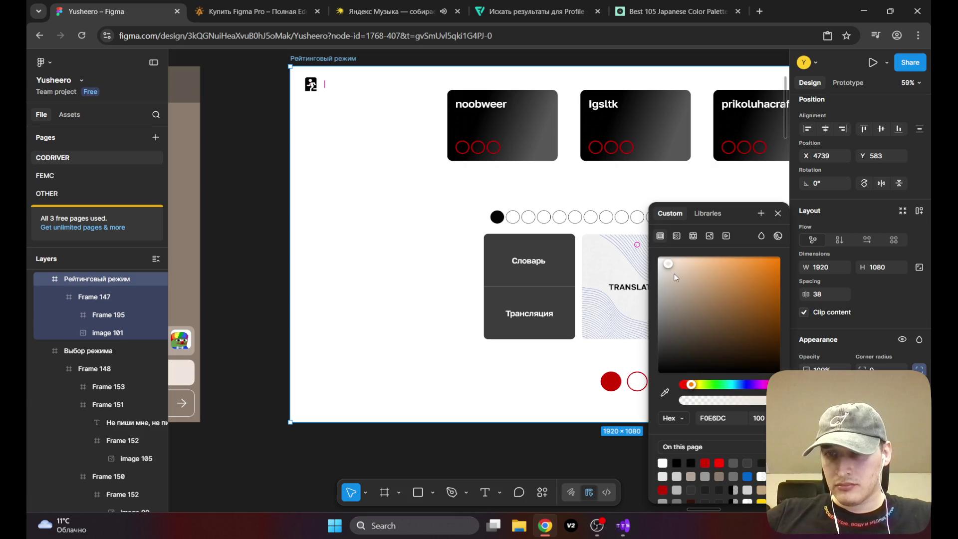
left_click_drag(676, 266, 717, 283)
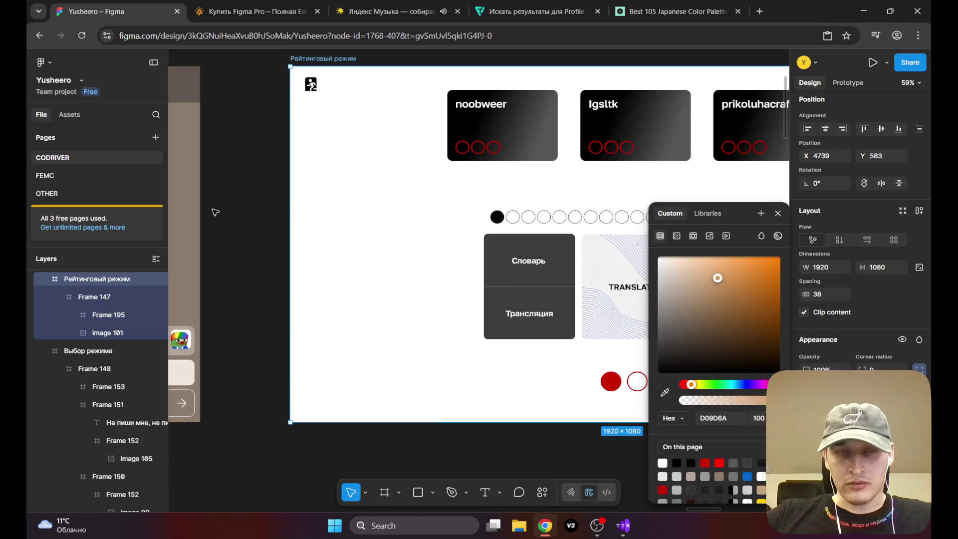
left_click(241, 179)
scroll(282, 230, "down", 5)
scroll(282, 231, "up", 2)
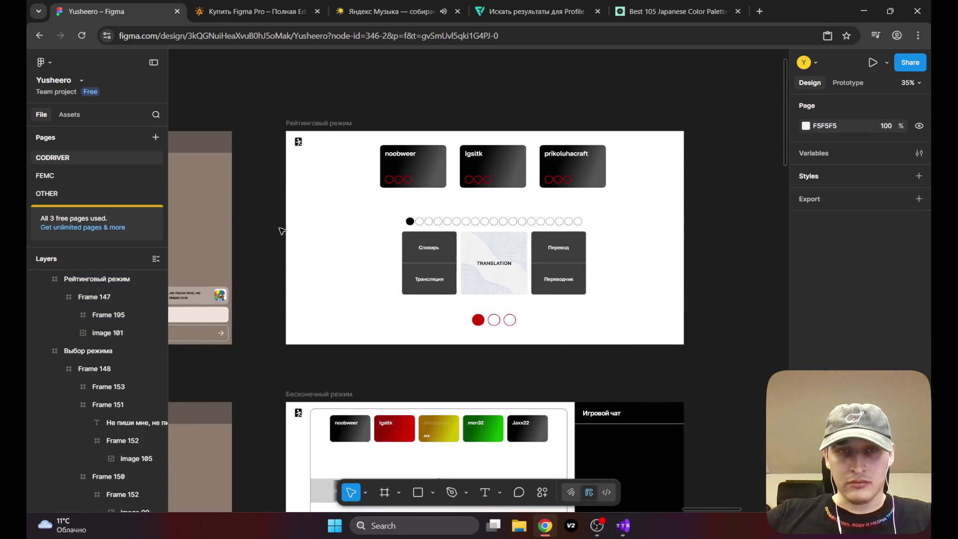
left_click(282, 231)
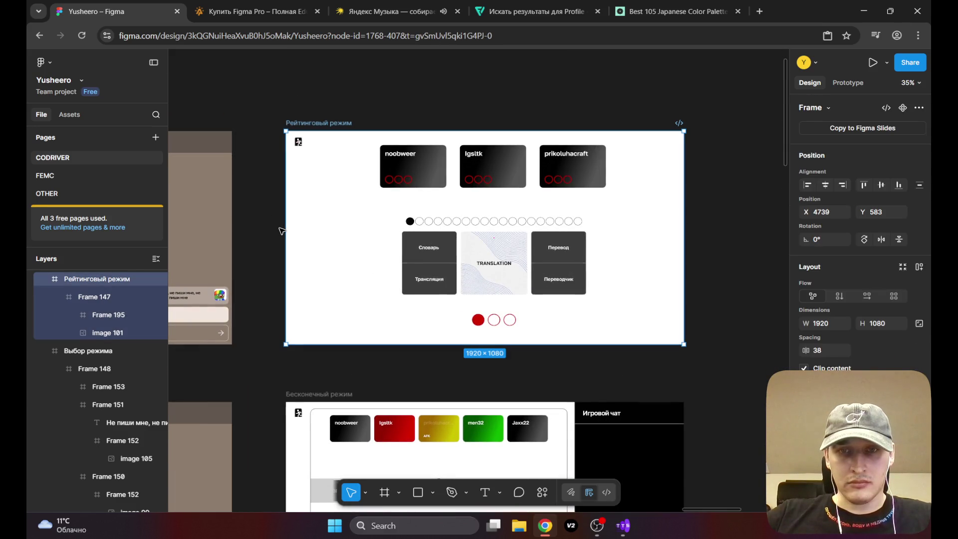
scroll(99, 299, "up", 1)
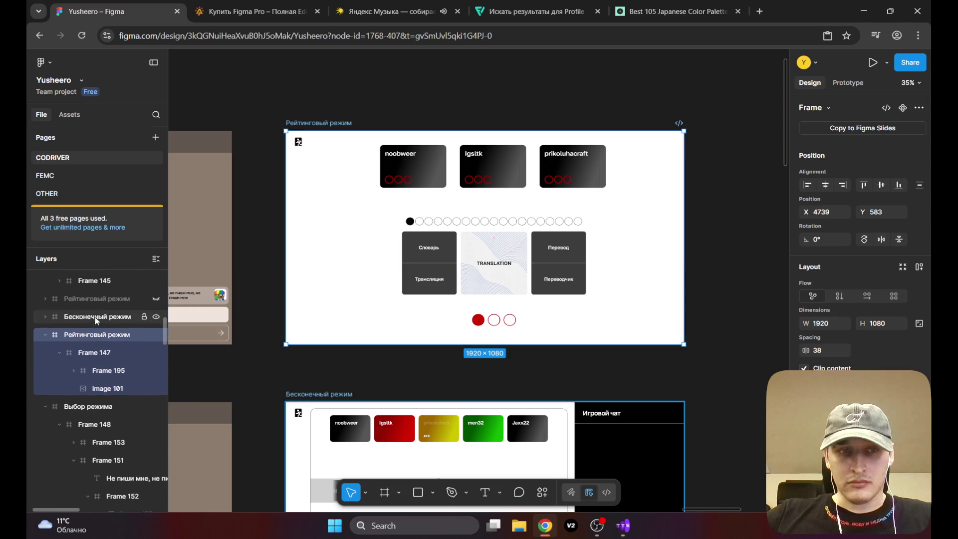
left_click(85, 352)
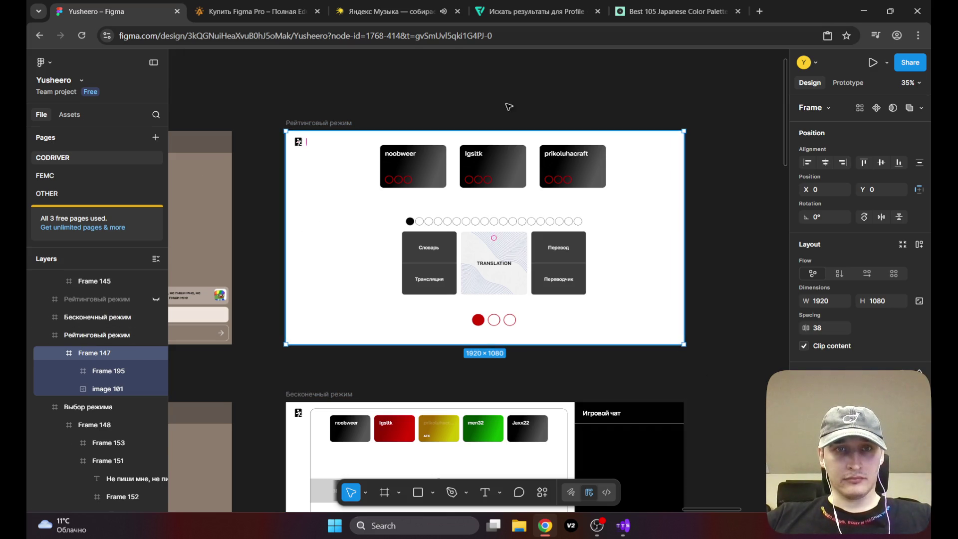
scroll(358, 231, "left", 5)
left_click(307, 288)
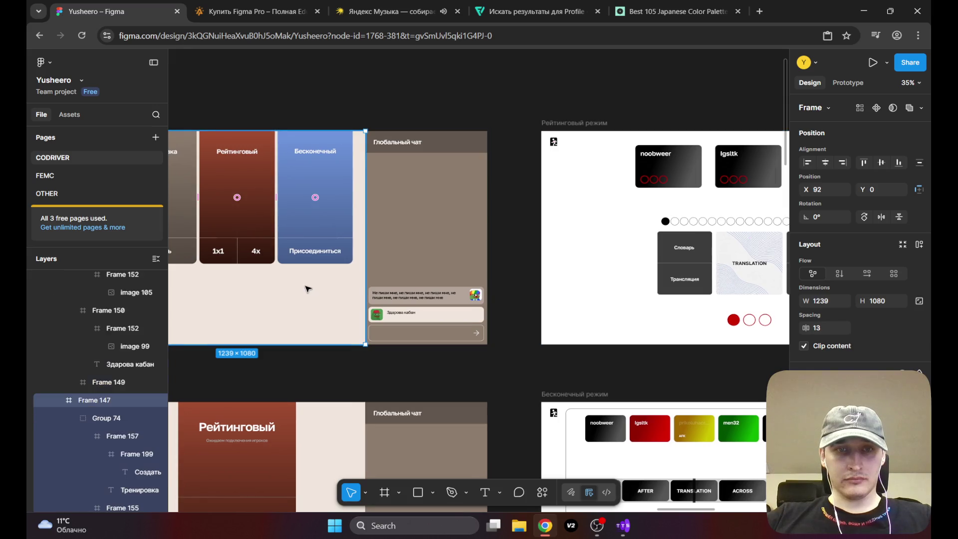
Step: Zoom out and collapse the Выбор режима layer group, selecting its screen frame
scroll(307, 288, "left", 10)
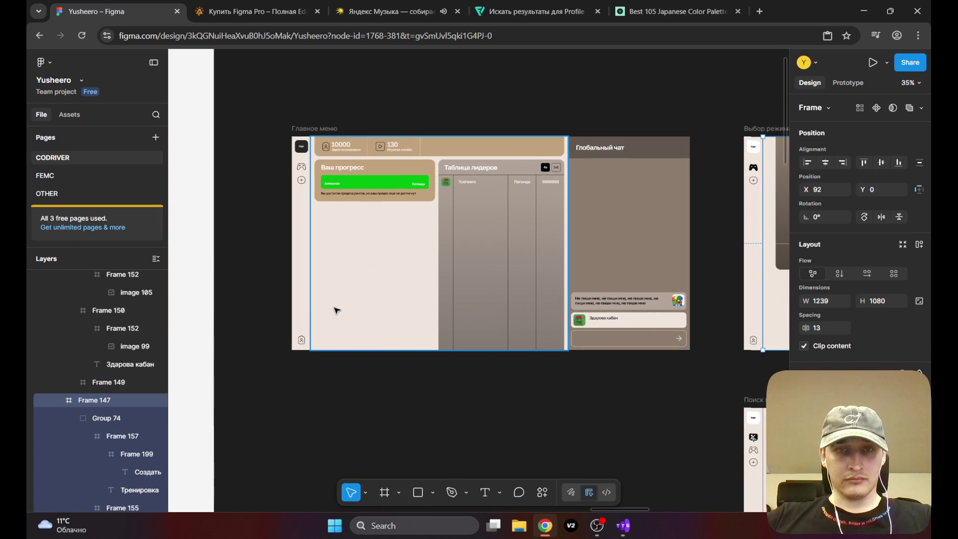
scroll(373, 136, "down", 5)
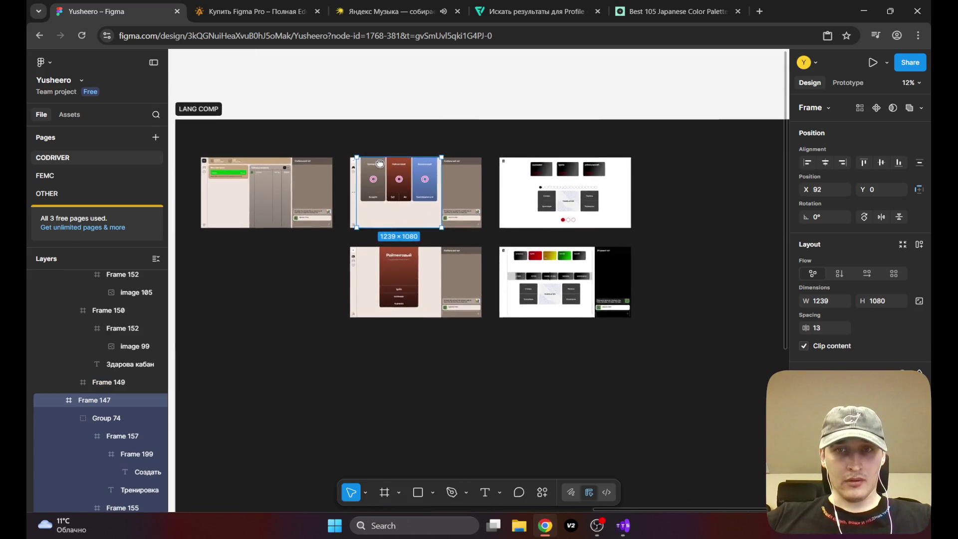
scroll(376, 217, "up", 5)
left_click(274, 256)
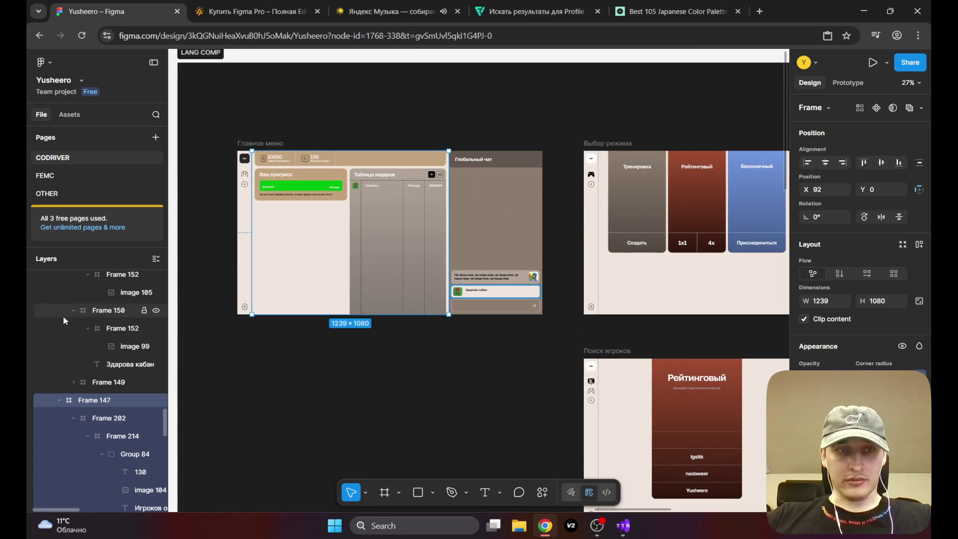
scroll(80, 327, "up", 10)
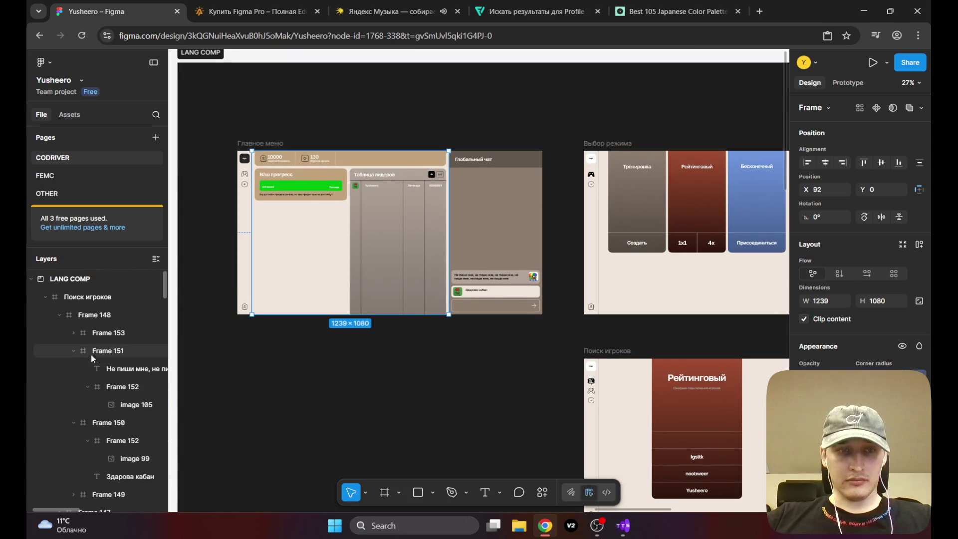
scroll(79, 313, "down", 5)
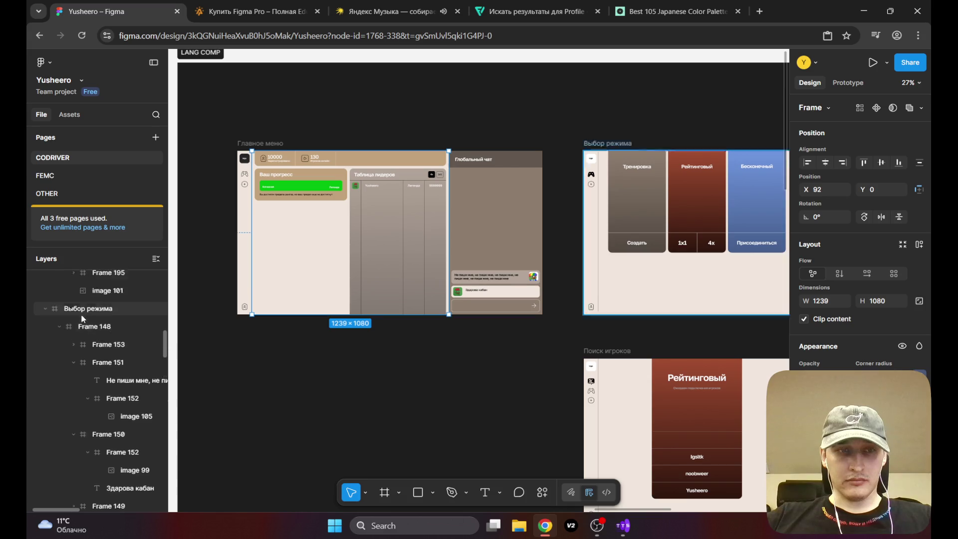
left_click(49, 334)
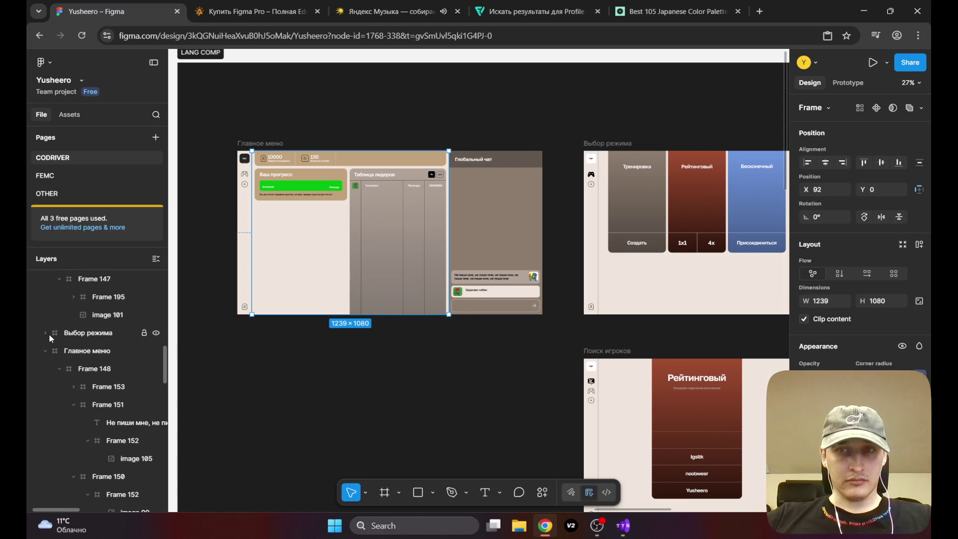
left_click(89, 338)
Step: Give Рейтинговый режим's Frame 147 the #F0E6DC beige fill and deselect it
scroll(863, 280, "down", 2)
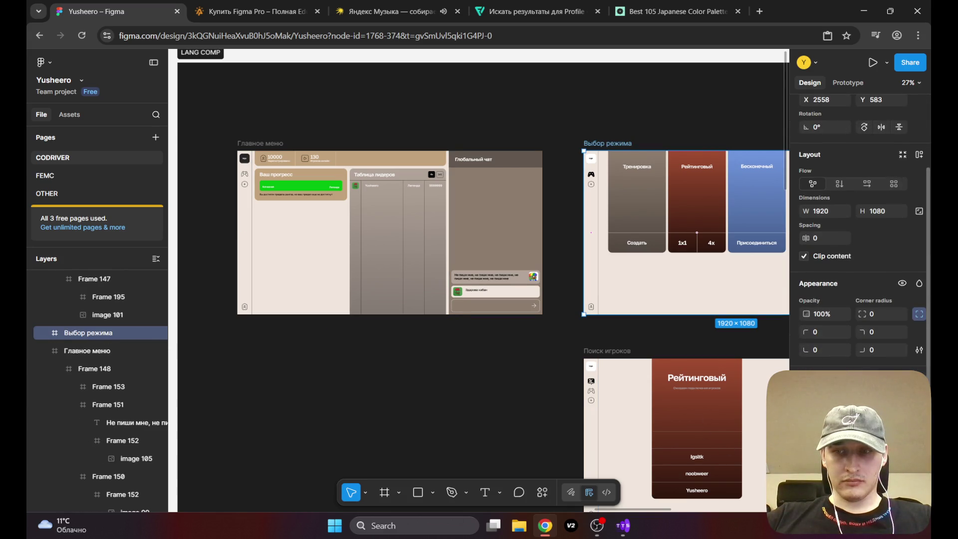
scroll(488, 335, "right", 10)
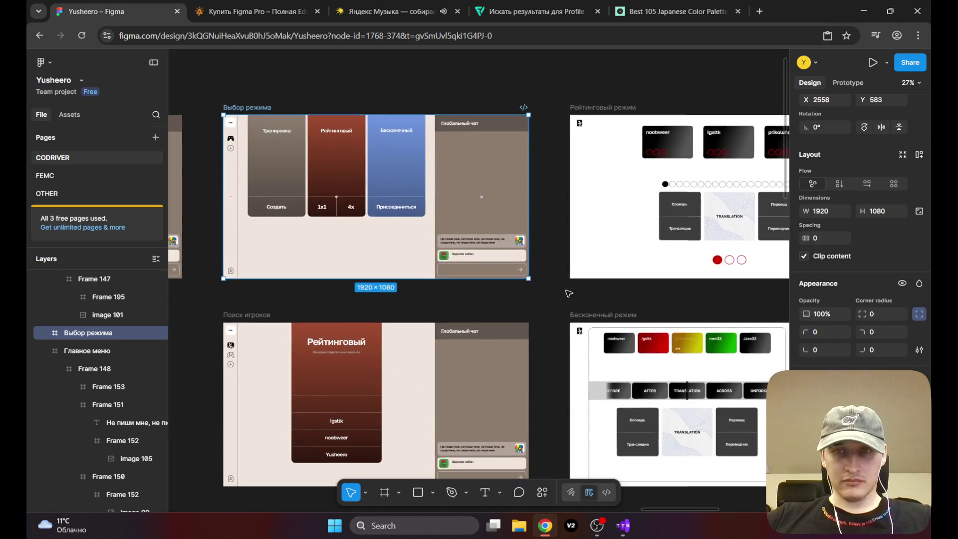
left_click(320, 297)
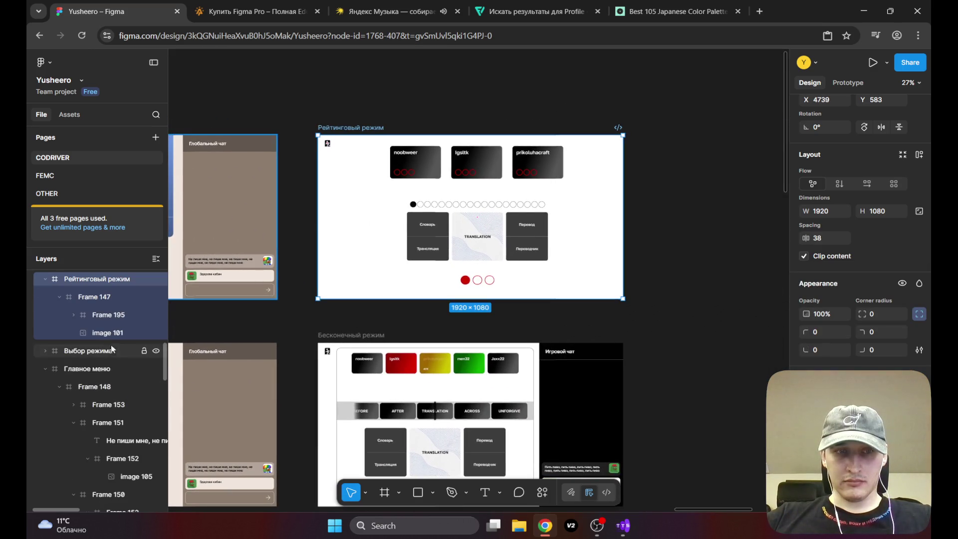
left_click(105, 298)
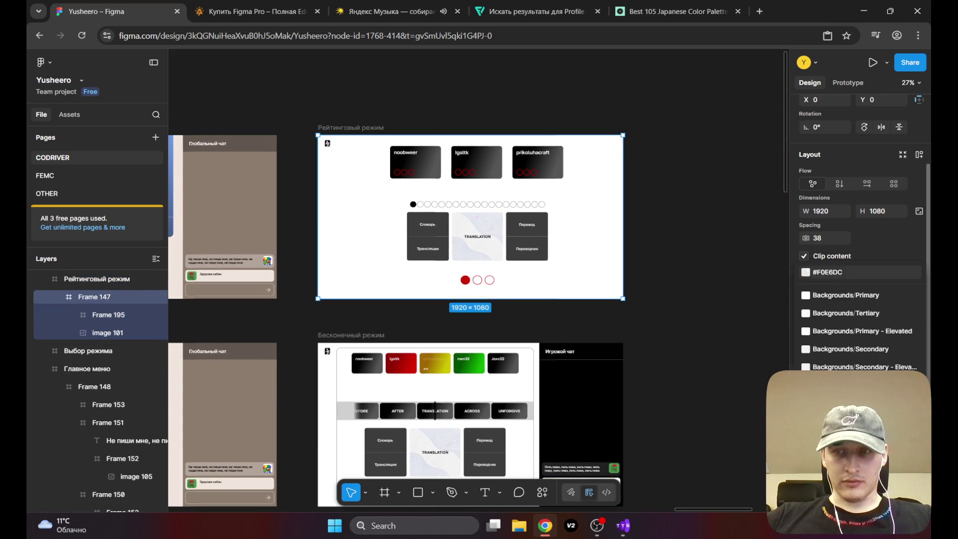
left_click(683, 230)
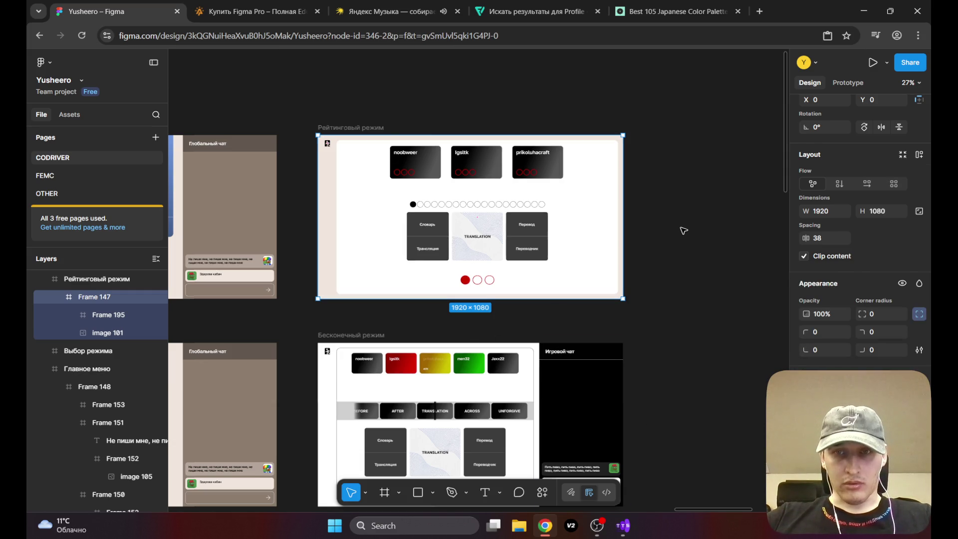
Step: Pan and zoom to the Поиск игроков screen and select the Рейтинговый card's subtitle frame
scroll(397, 229, "up", 5)
left_click_drag(519, 261, 487, 290)
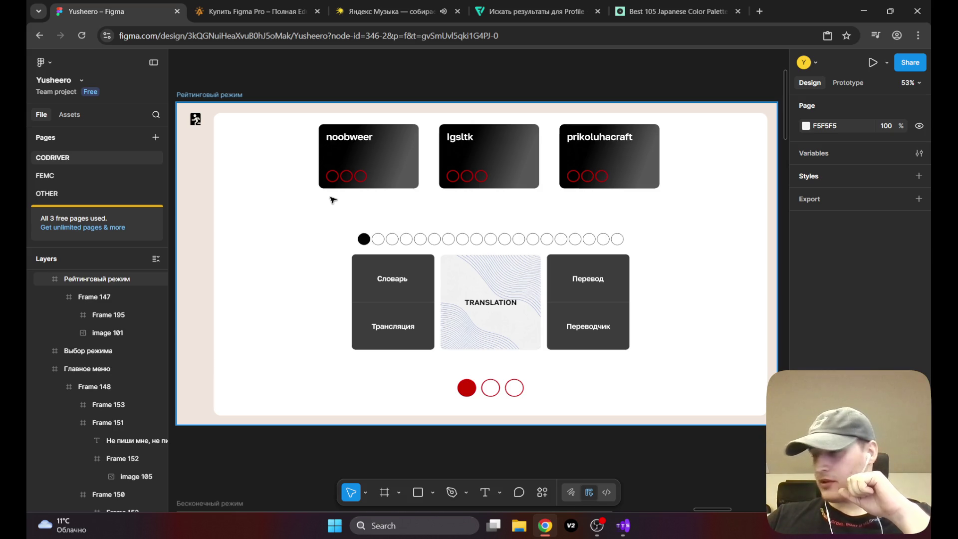
mouse_move(464, 289)
left_mouse_down()
mouse_move(460, 265)
mouse_move(453, 281)
mouse_move(462, 285)
left_mouse_up()
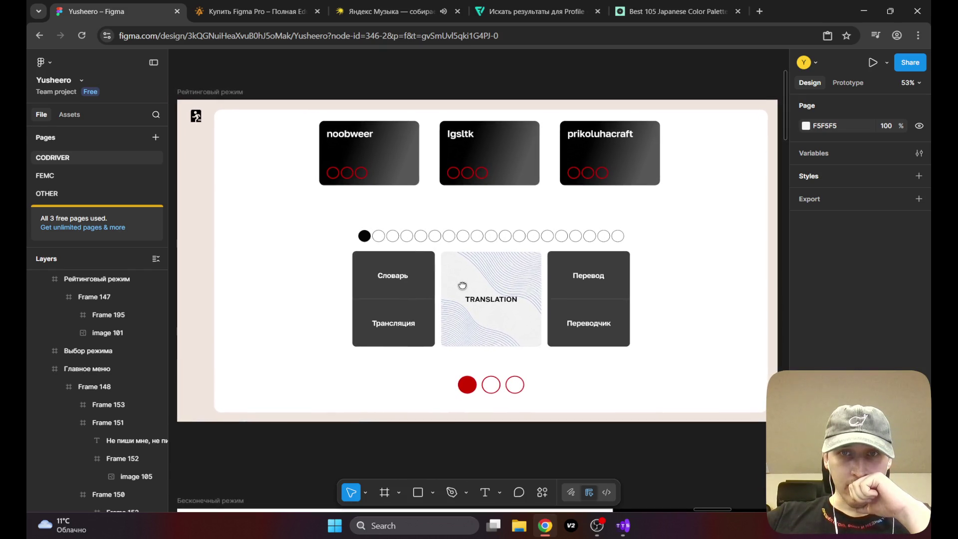
scroll(461, 277, "down", 5, "ctrl")
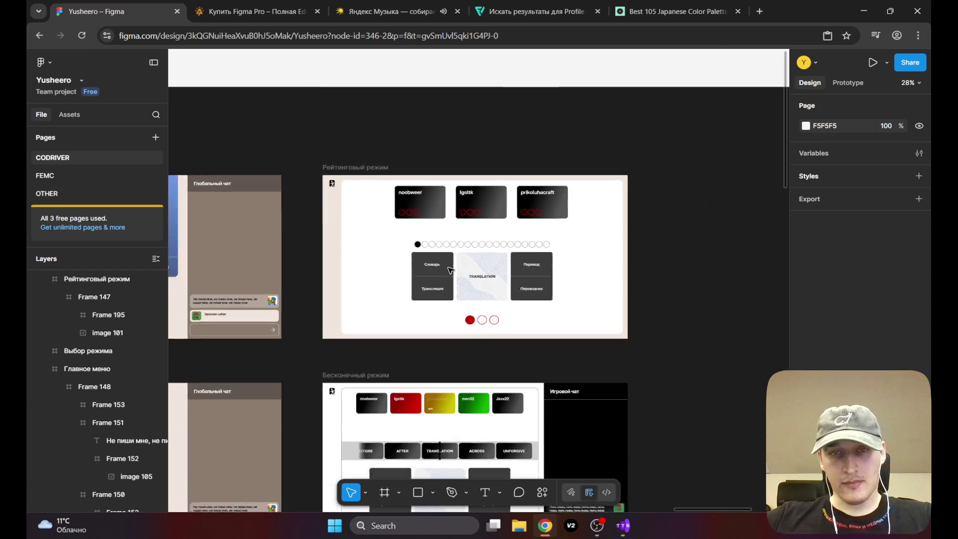
left_click_drag(457, 265, 489, 250)
scroll(367, 344, "up", 10, "ctrl")
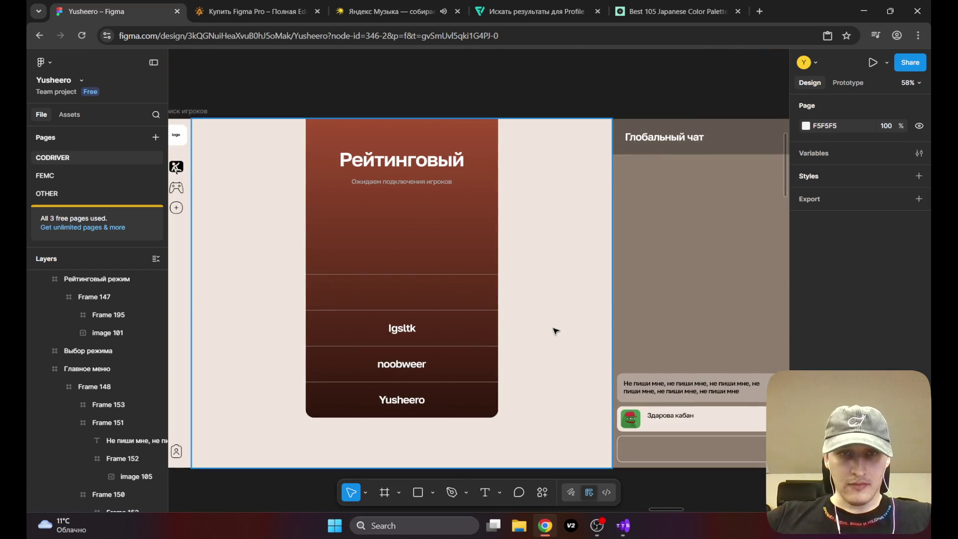
mouse_move(492, 336)
left_mouse_down()
mouse_move(389, 265)
mouse_move(362, 304)
mouse_move(503, 314)
left_mouse_up()
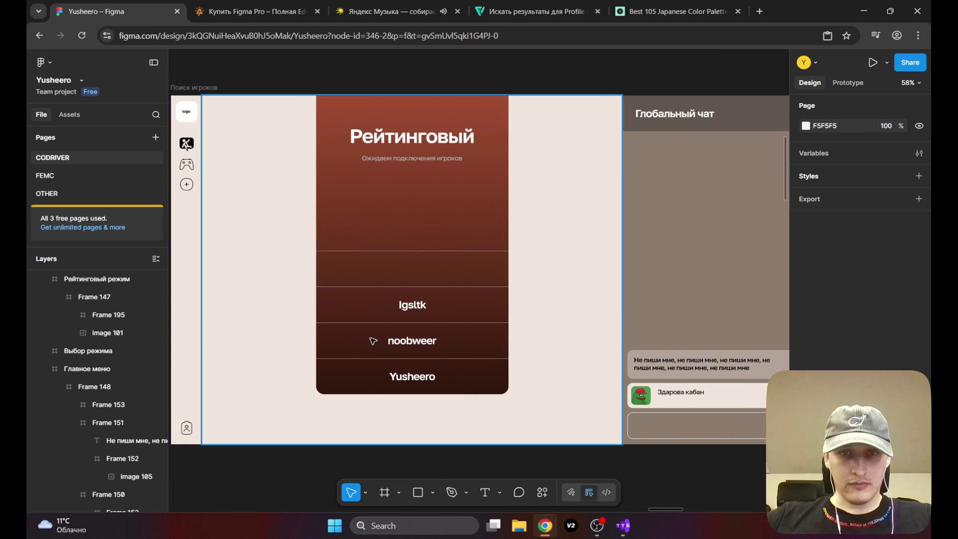
scroll(399, 299, "up", 3)
scroll(440, 261, "up", 3, "ctrl")
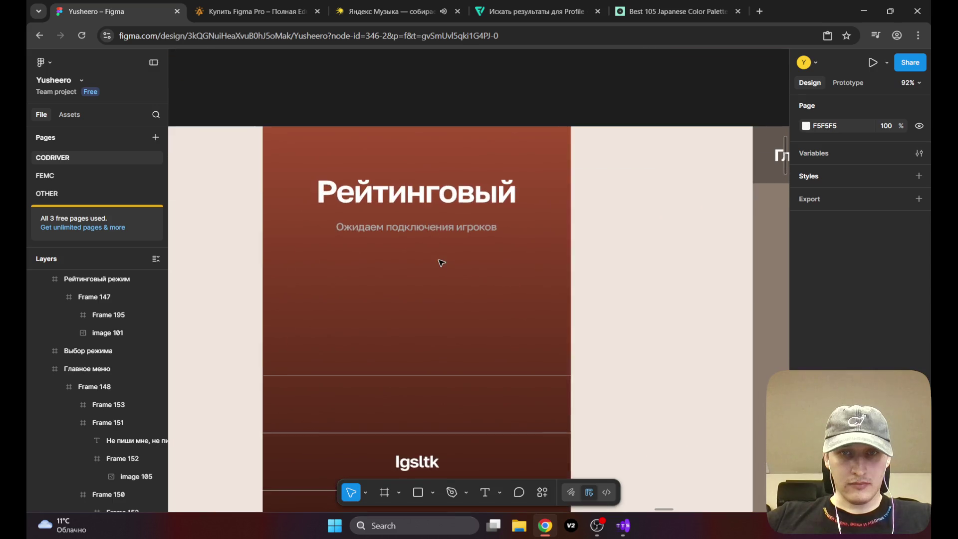
left_click(420, 233)
left_click(421, 232)
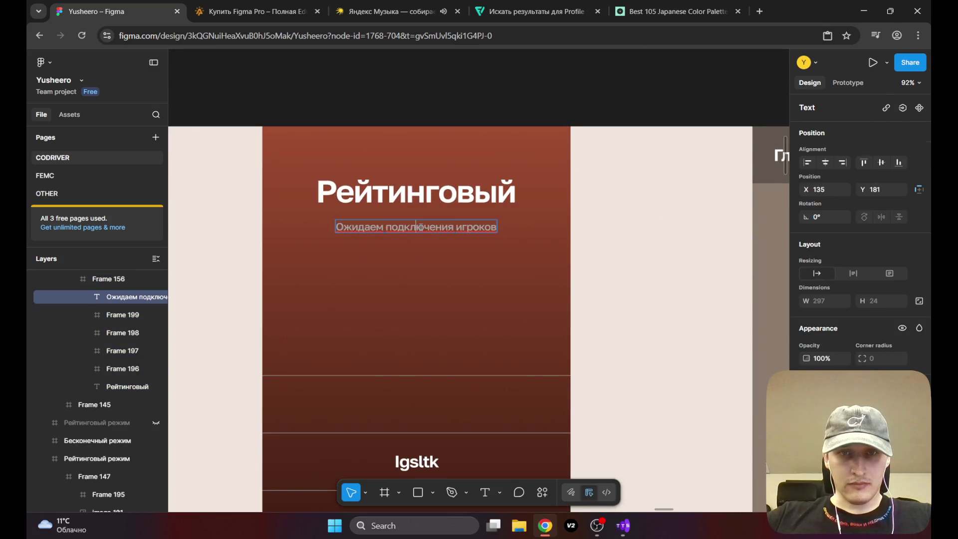
key("Return")
type("Пои")
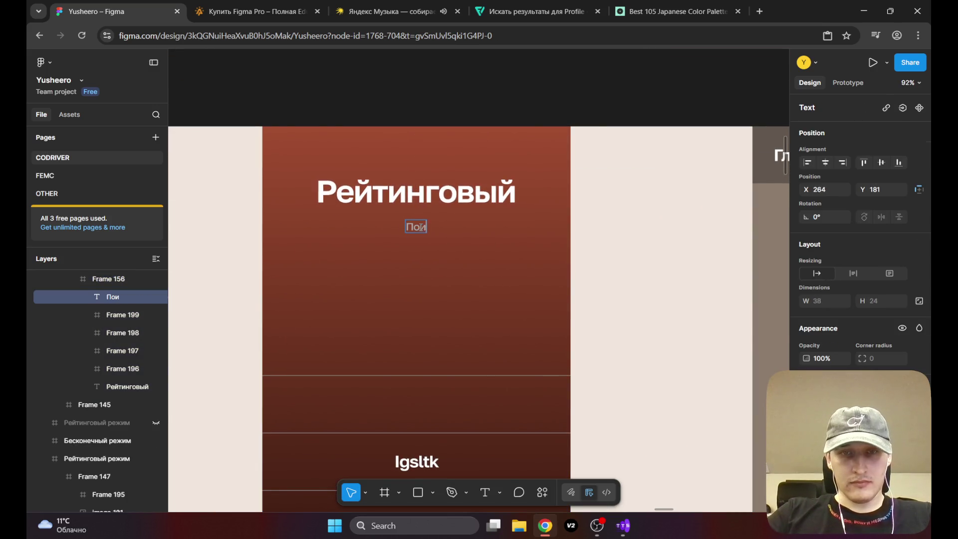
type("ск игроков")
key("Escape")
scroll(467, 271, "down", 3, "ctrl")
scroll(467, 271, "down", 3, "ctrl")
left_click(496, 284)
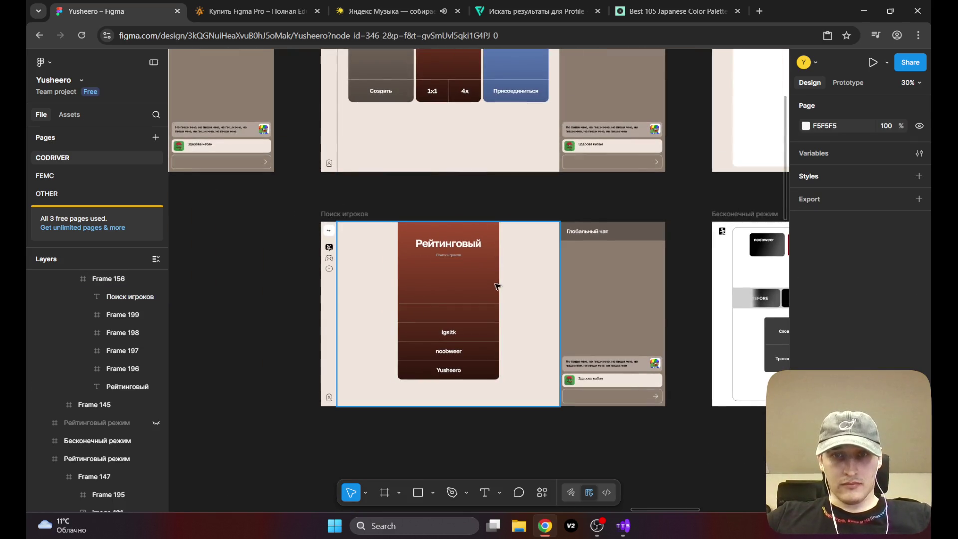
mouse_move(546, 271)
left_mouse_down()
mouse_move(472, 296)
mouse_move(497, 418)
mouse_move(494, 325)
mouse_move(521, 282)
left_mouse_up()
Step: Deepen the gradient end stop of the Поиск игроков Рейтинговый card to a darker red-brown
left_click(428, 306)
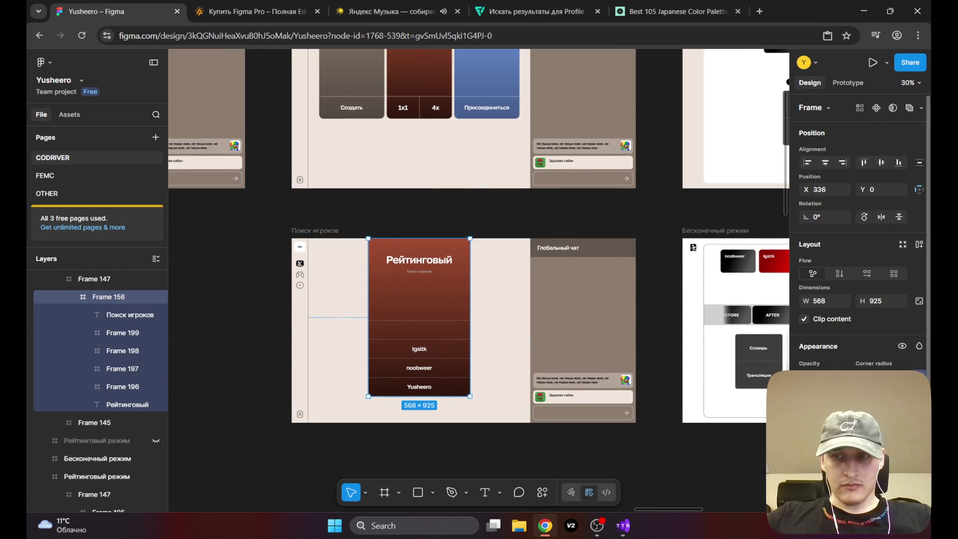
left_click(805, 423)
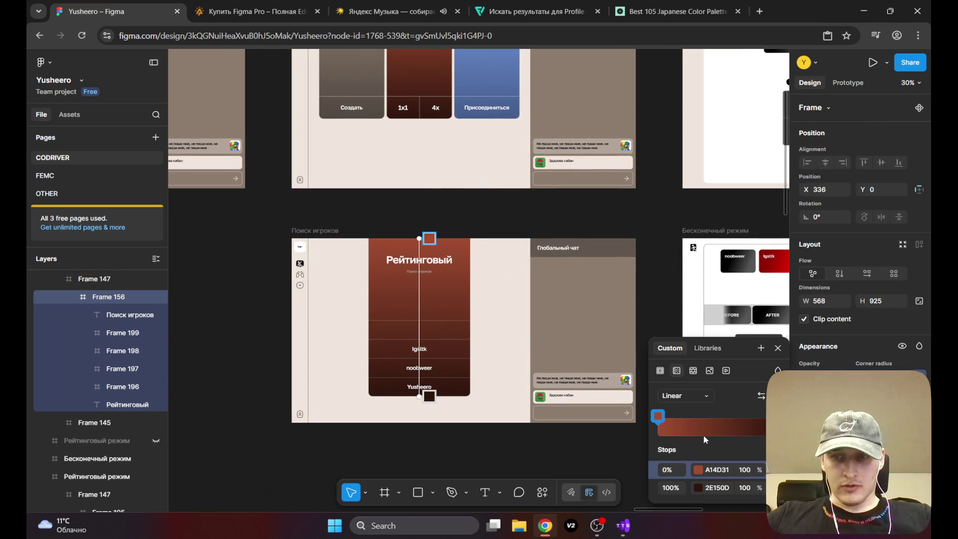
left_click(698, 487)
left_click(603, 339)
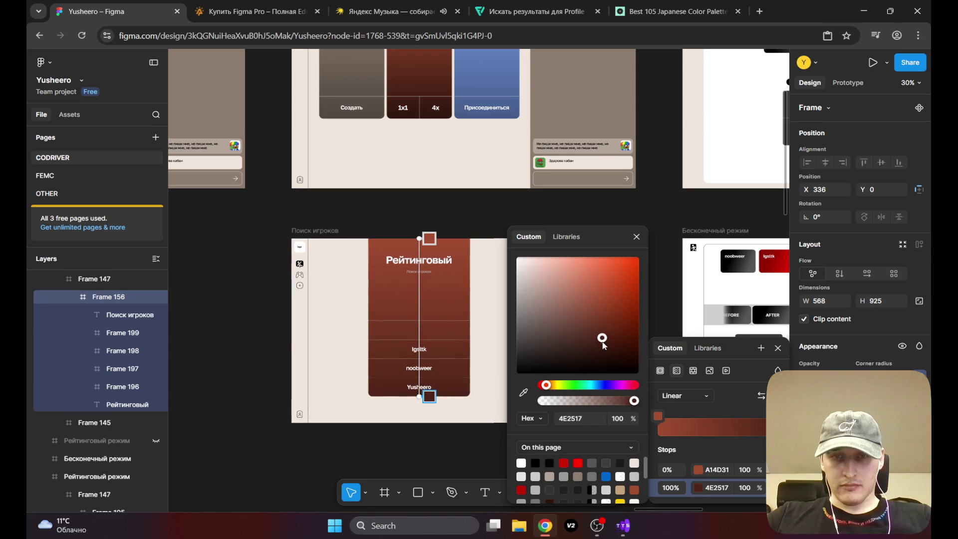
mouse_move(604, 346)
left_mouse_down()
mouse_move(581, 353)
mouse_move(637, 350)
left_mouse_up()
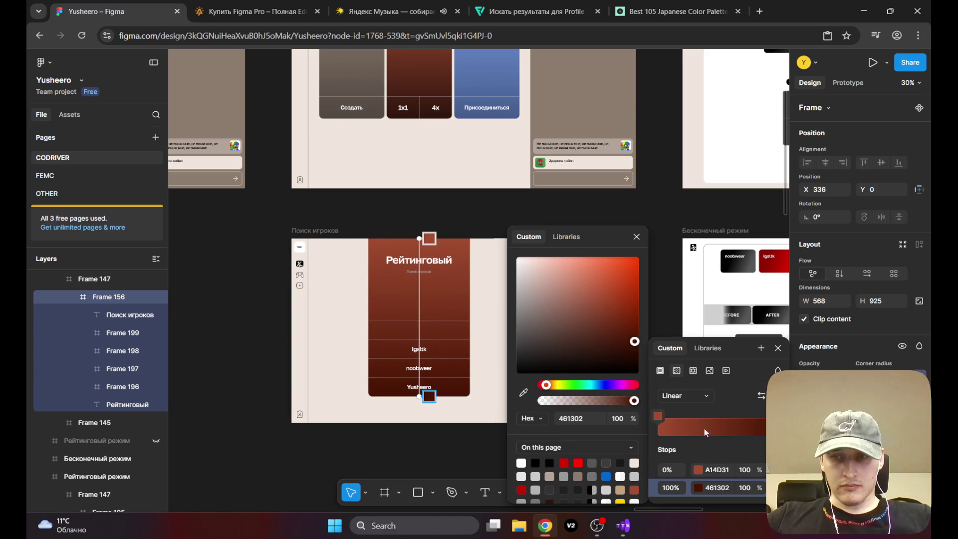
left_click(708, 348)
Step: Set the mode-selection Рейтинговый card's gradient end stop to 461302
left_click(412, 78)
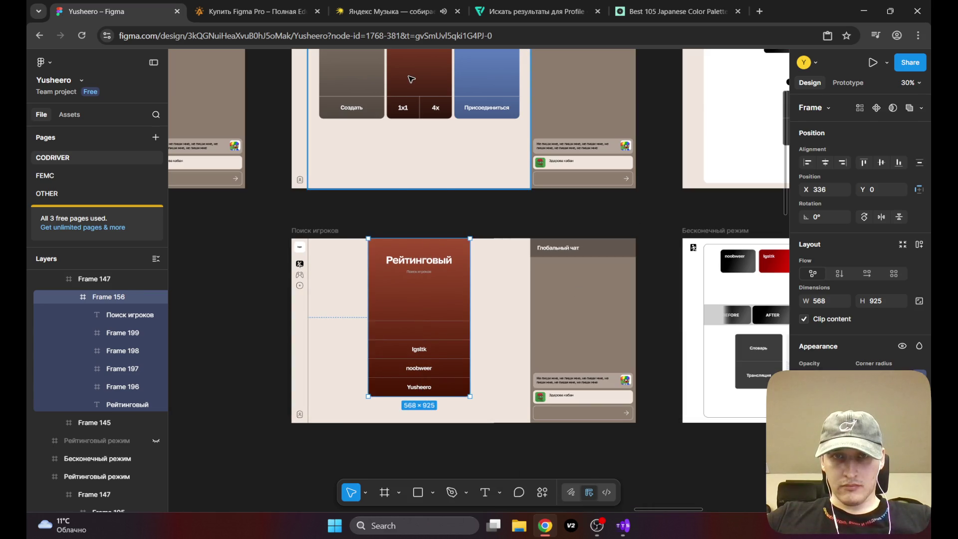
left_click(412, 79)
left_click(411, 79)
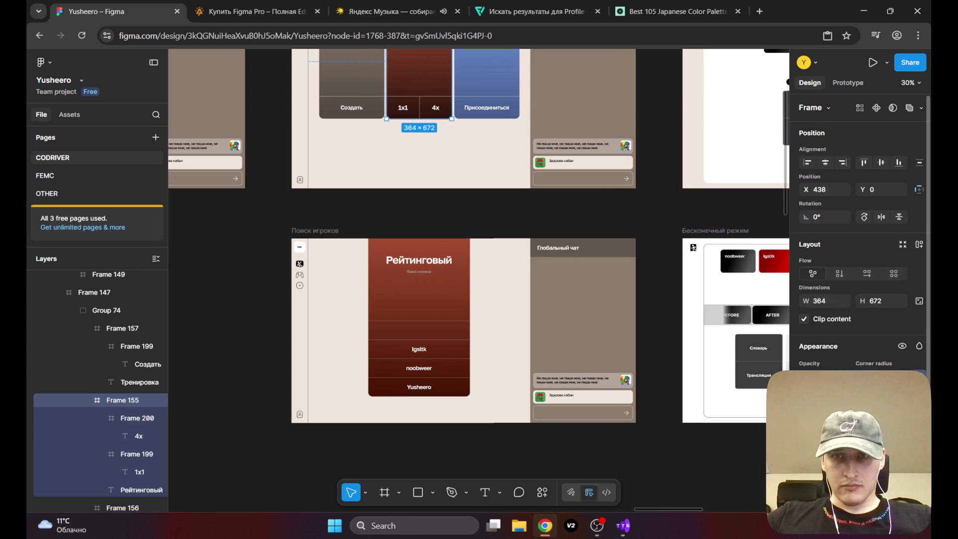
left_click(805, 429)
left_click(715, 488)
type("461302")
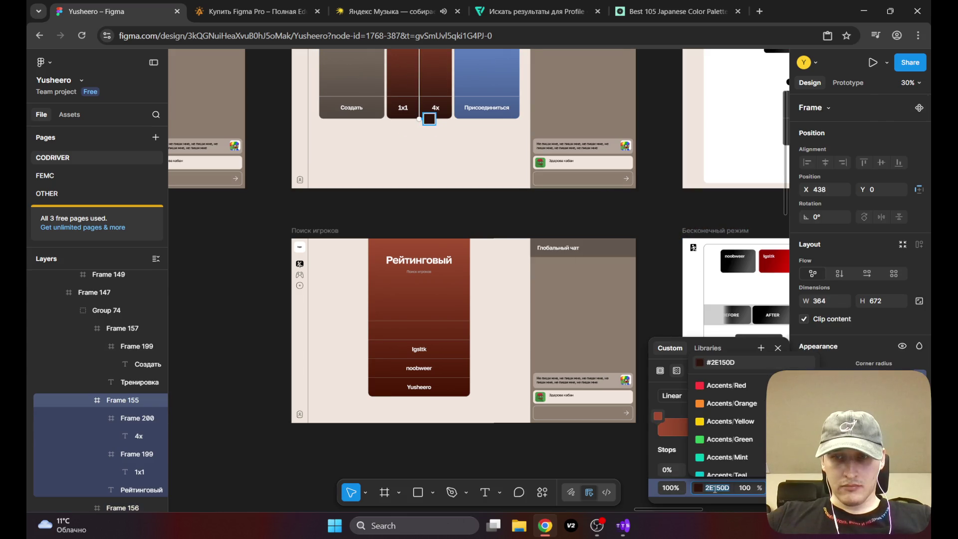
key("Return")
key("Escape")
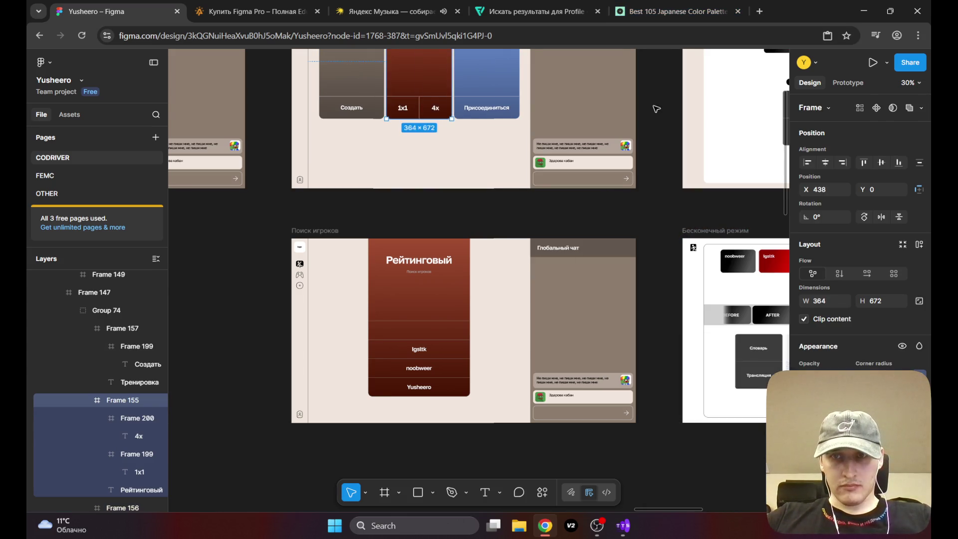
scroll(525, 167, "right", 3)
scroll(525, 166, "up", 1)
scroll(525, 167, "up", 2)
scroll(499, 300, "down", 3)
scroll(489, 388, "up", 10)
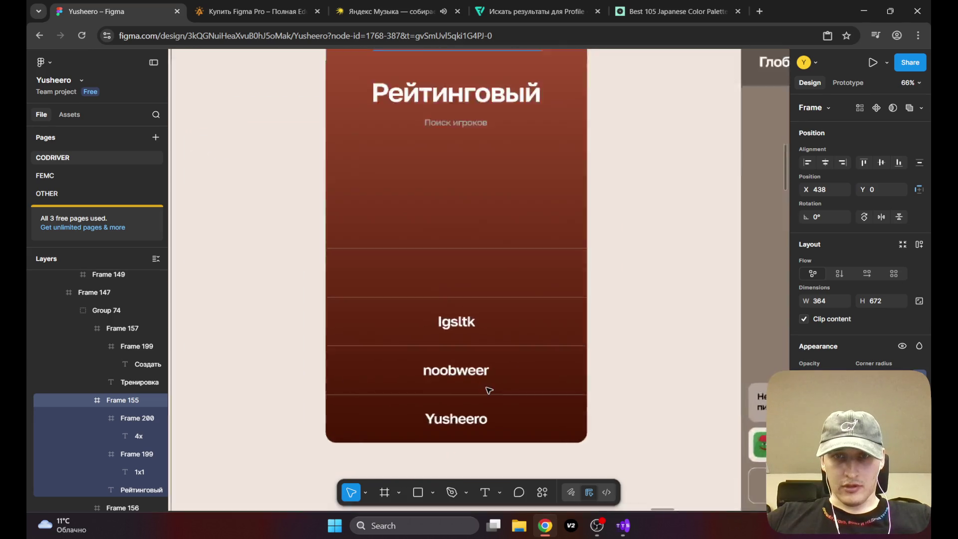
scroll(493, 388, "down", 3)
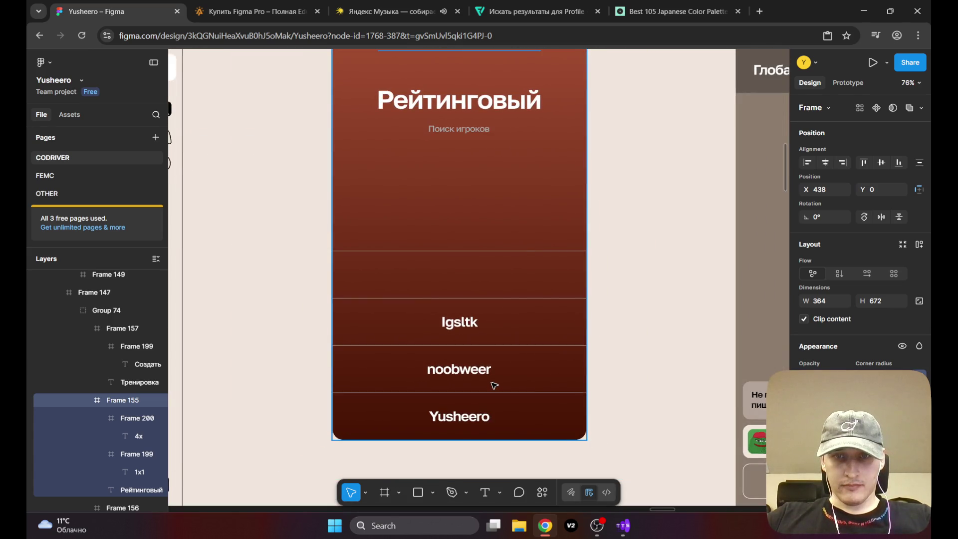
scroll(494, 384, "down", 5)
scroll(542, 315, "up", 3)
scroll(490, 358, "right", 2)
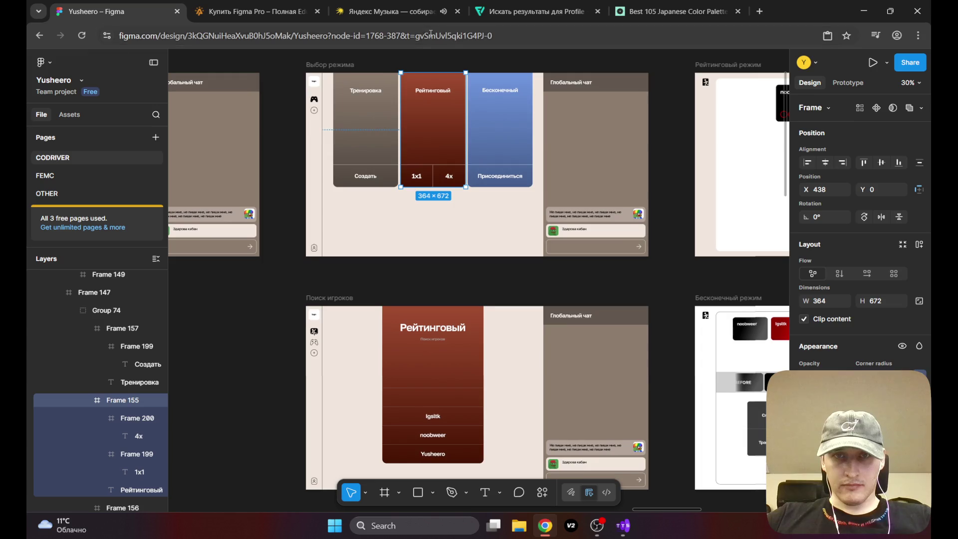
scroll(518, 237, "up", 5)
left_click(518, 176)
scroll(492, 261, "up", 3)
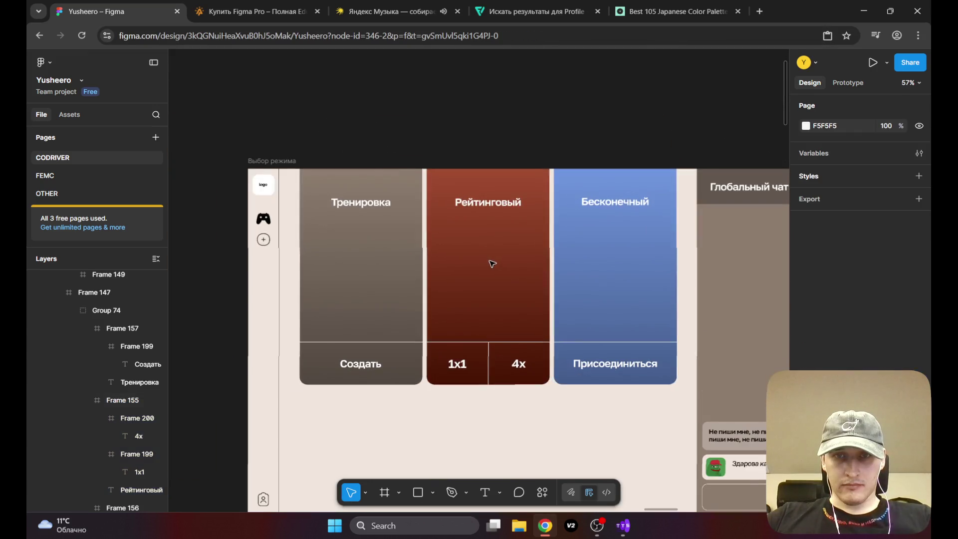
Step: Type 'Выбирайте правильные варианты ответов, занимайте первые…' in the Рейтинговый card and narrow its box
left_click(487, 256)
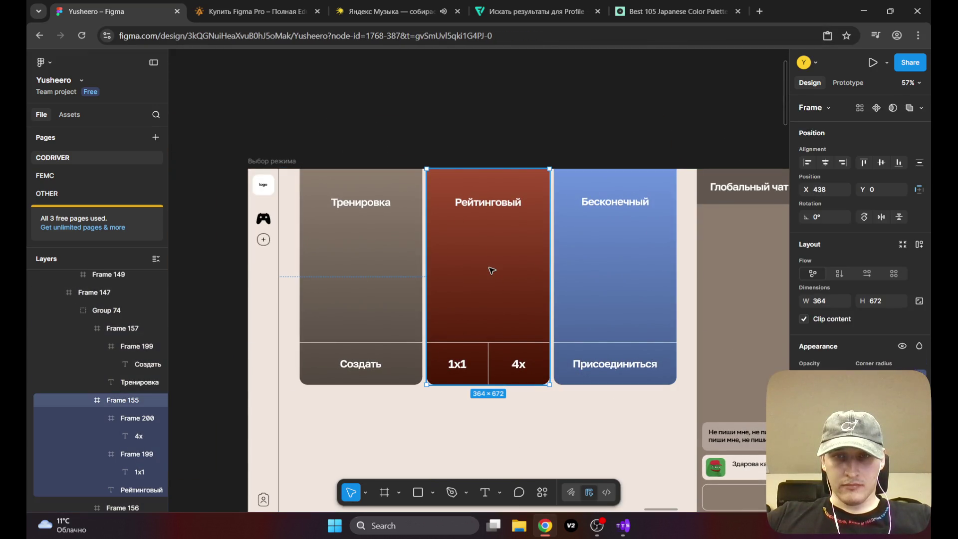
left_click(485, 492)
left_click(464, 258)
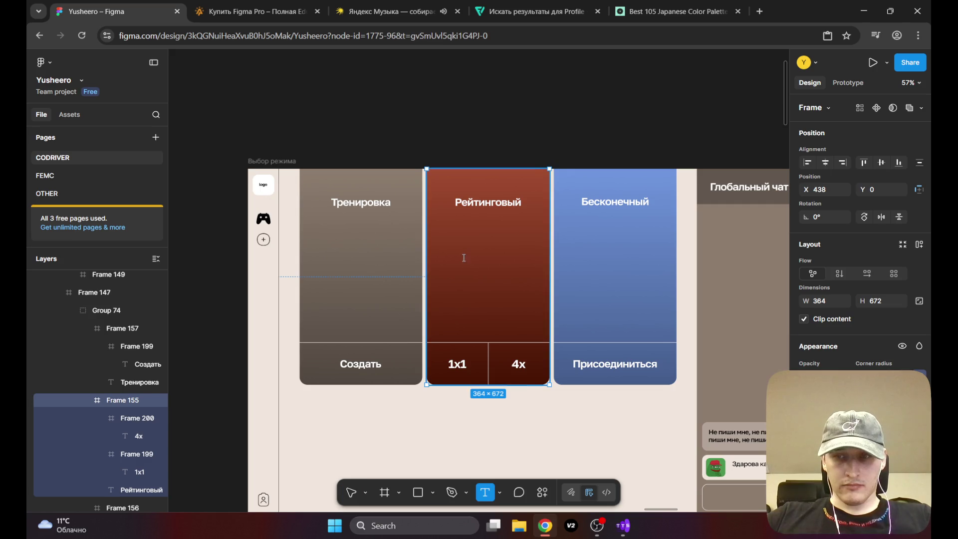
type("Рейт")
key("BackSpace")
key("BackSpace")
key("BackSpace")
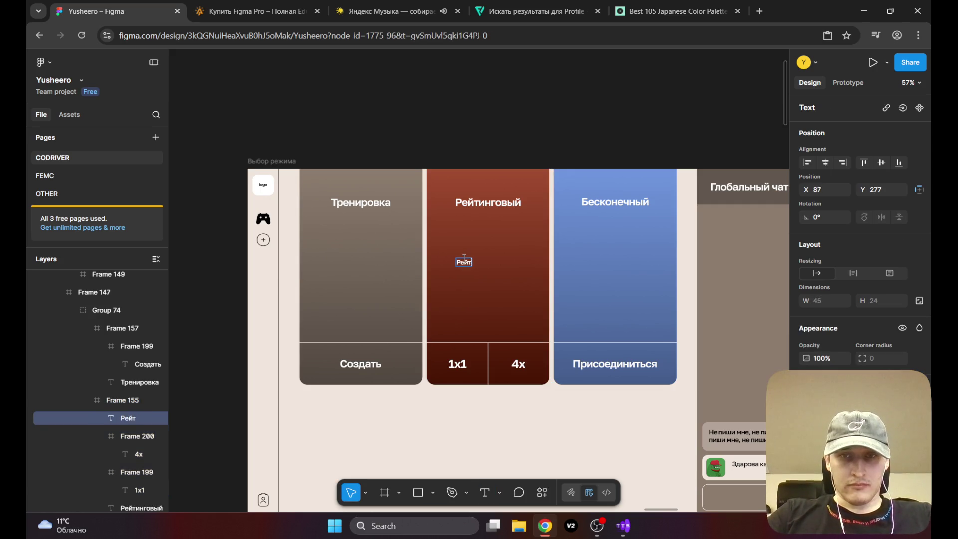
key("BackSpace")
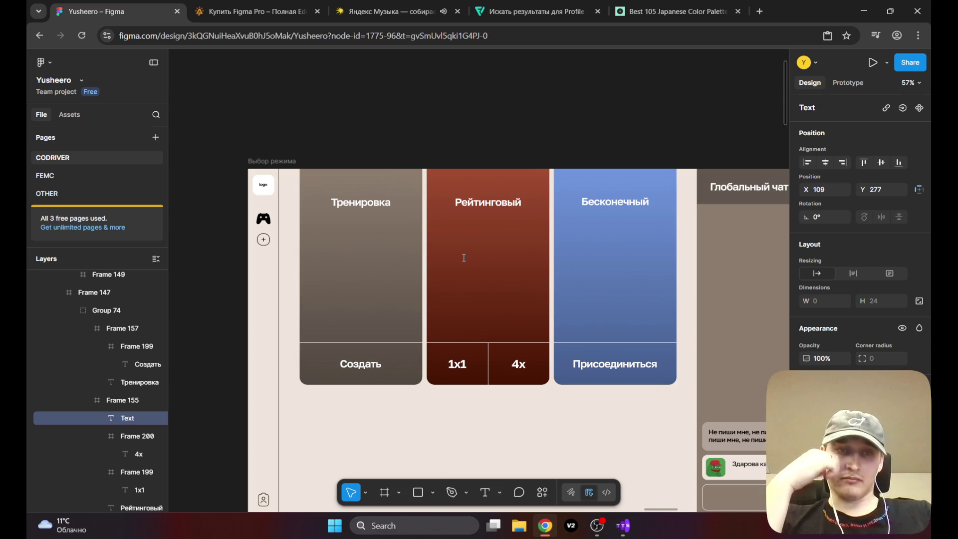
type("Угадывайте")
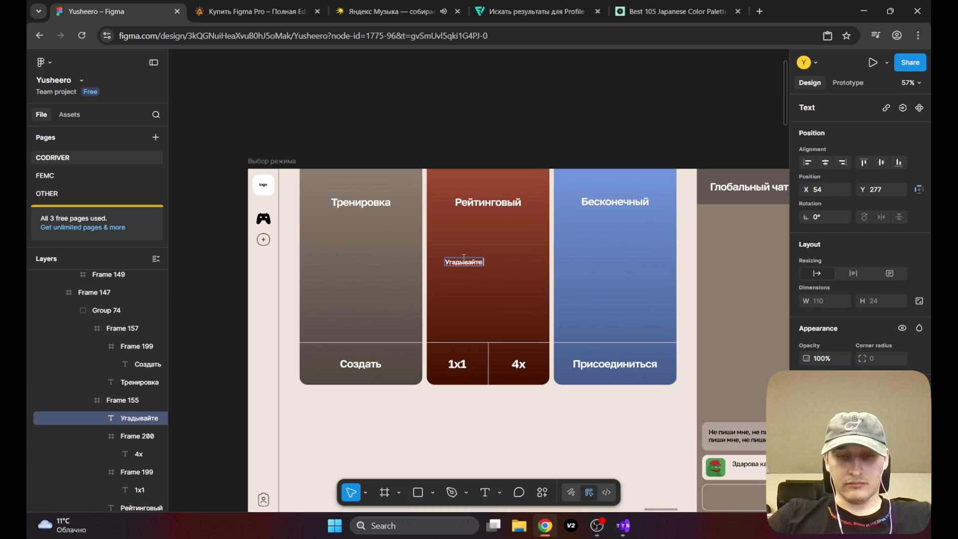
key("BackSpace")
key("BackSpace")
key("BackSpace")
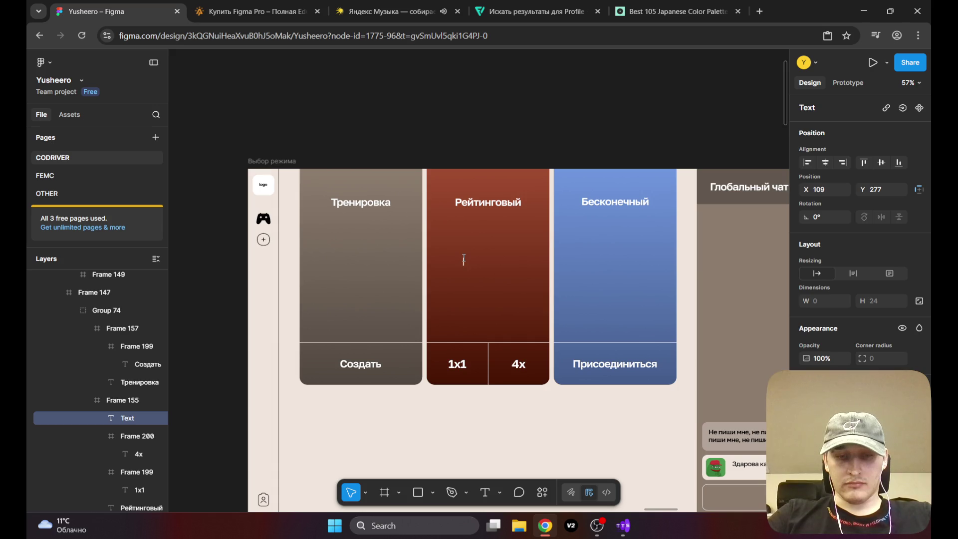
type("Выб")
type("ирайте правиль")
type("ные варианты отв")
type("етов")
type(",")
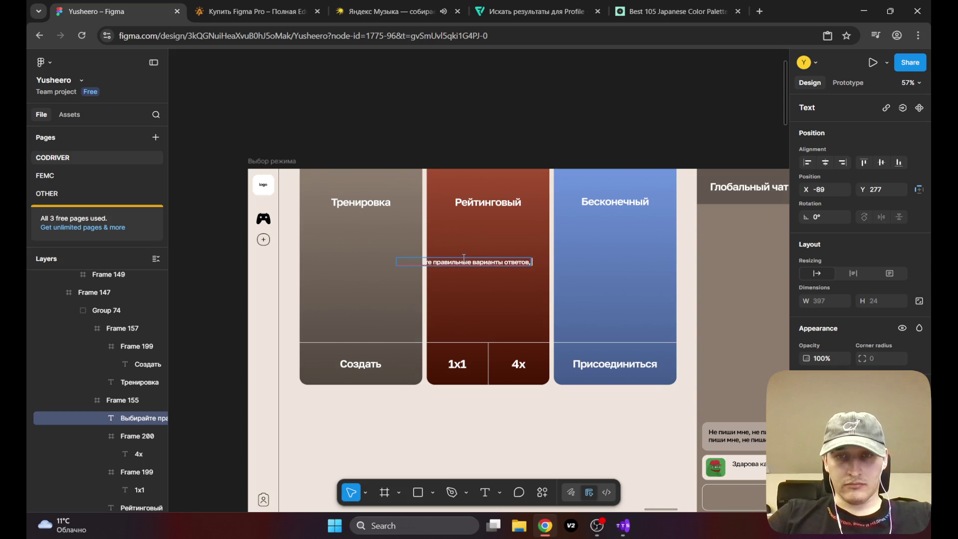
type(" занимайте первые")
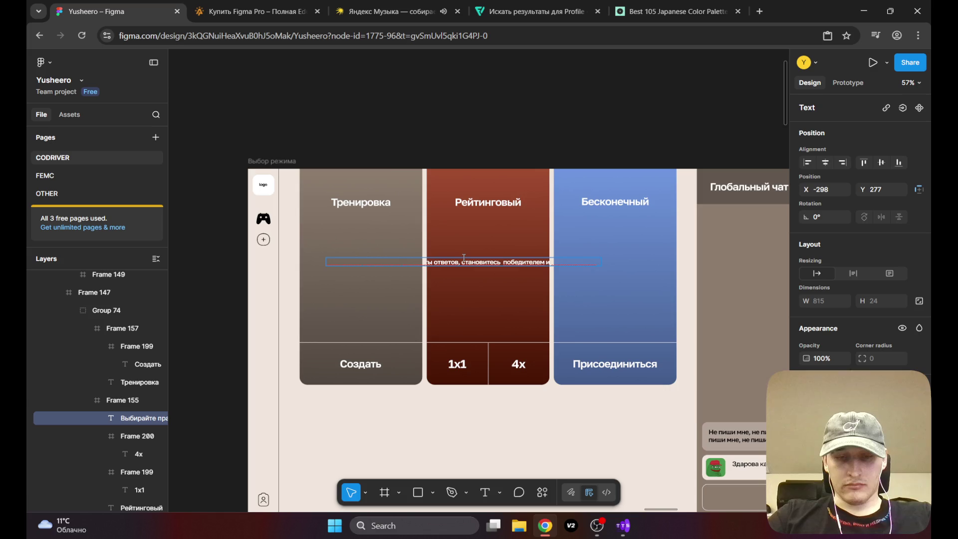
type("ри")
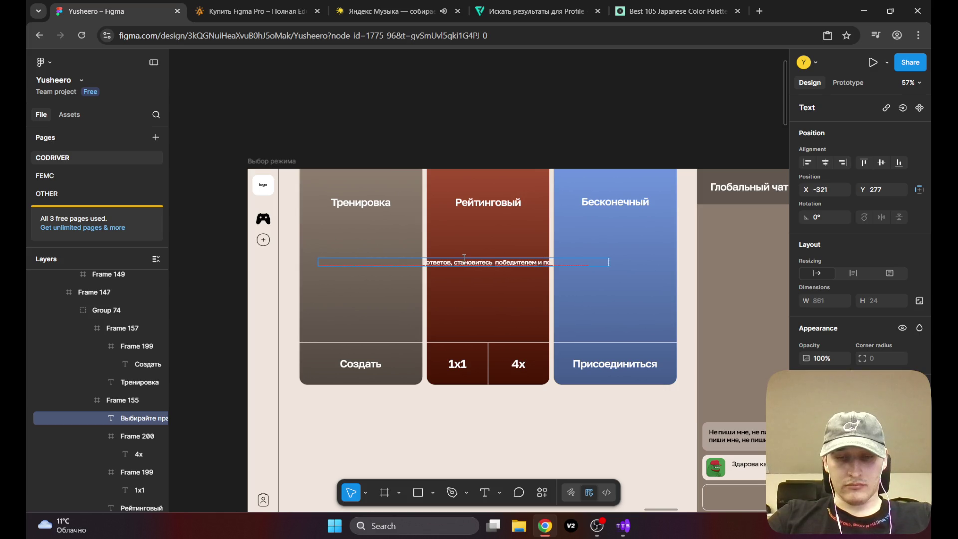
type("нима")
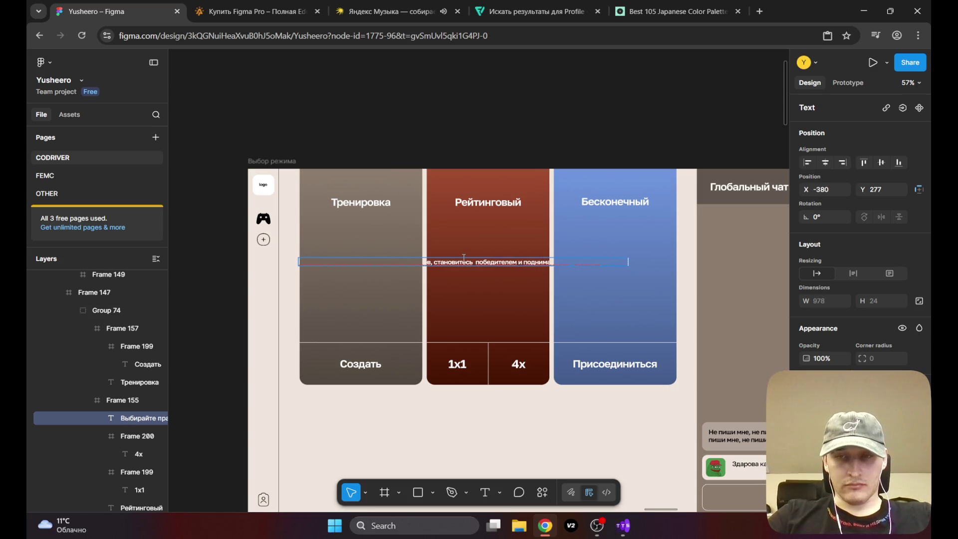
key("Escape")
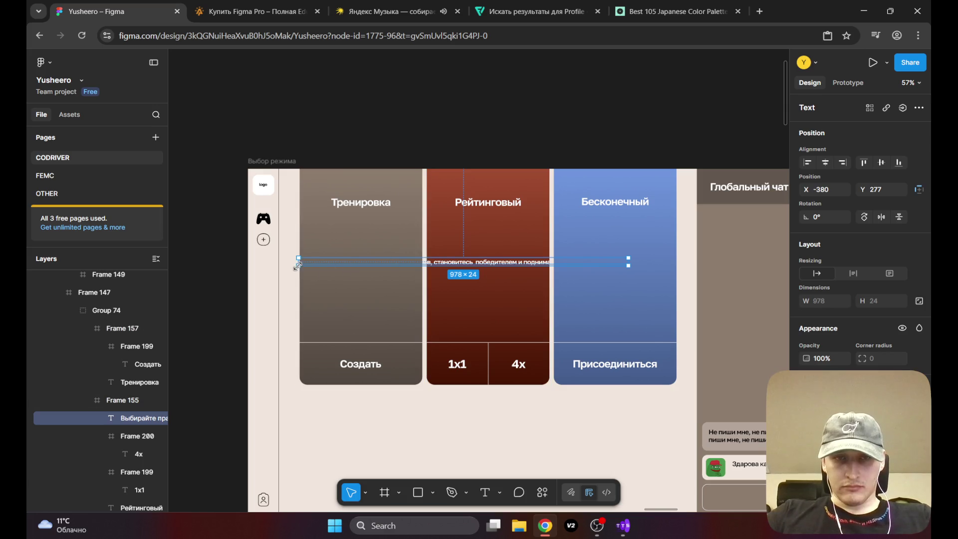
left_click_drag(299, 263, 435, 263)
Step: Narrow the description into wrapped lines and set its font size to 16
mouse_move(628, 266)
left_mouse_down()
mouse_move(543, 266)
mouse_move(490, 248)
left_mouse_up()
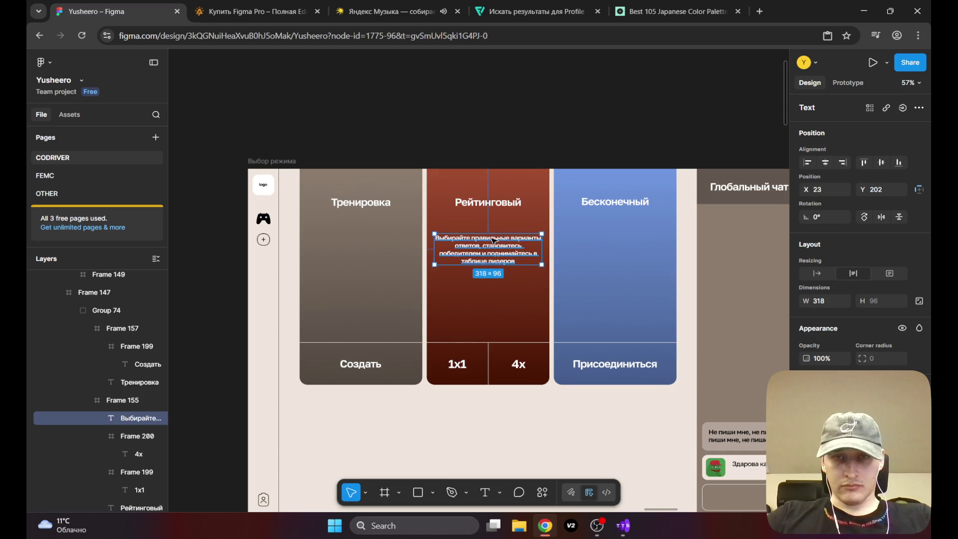
scroll(479, 265, "up", 5)
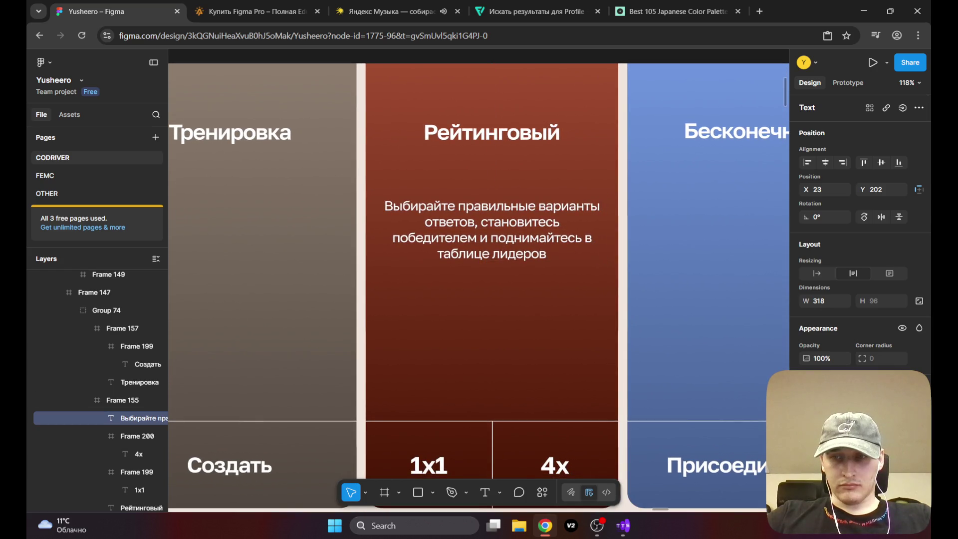
left_click(883, 366)
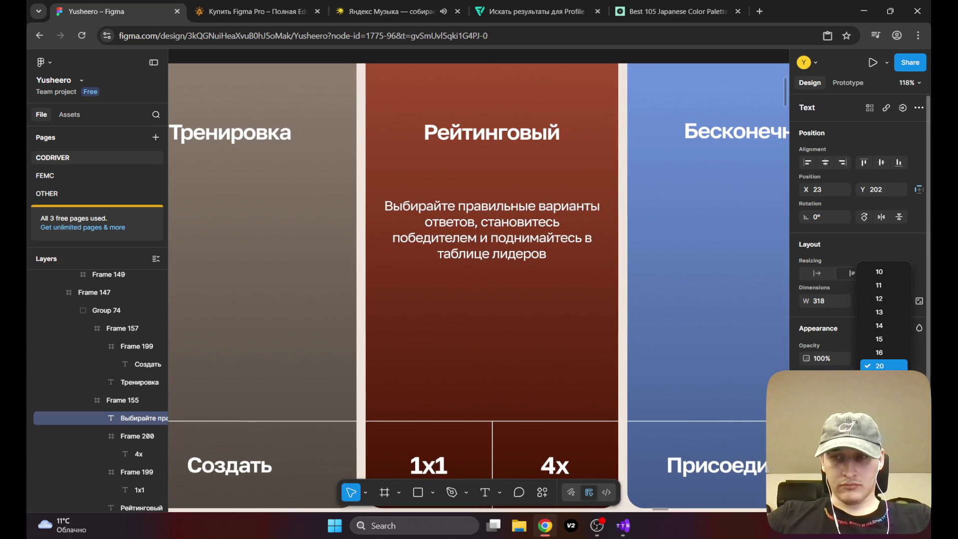
left_click(883, 352)
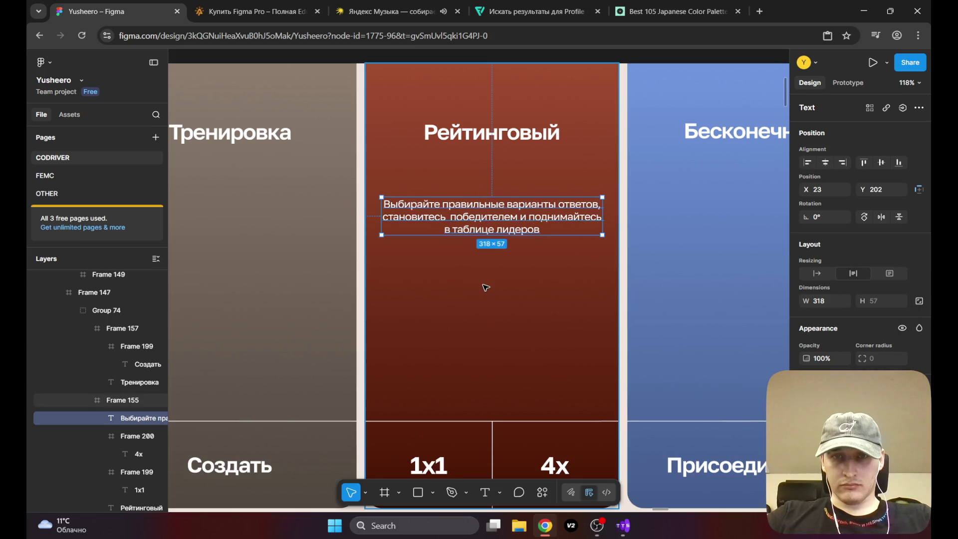
scroll(483, 286, "down", 3)
scroll(483, 286, "up", 2)
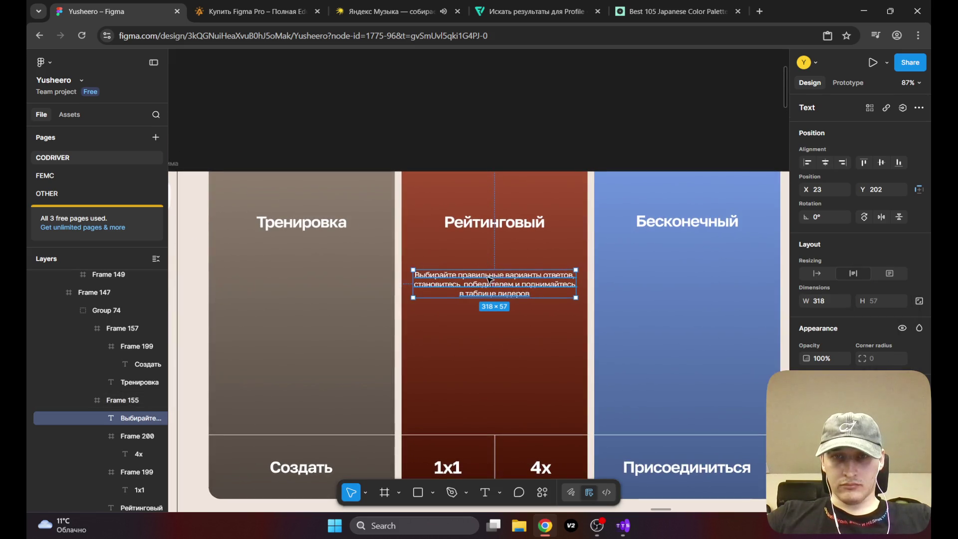
Step: Move the description up under the Рейтинговый title and nudge the title down slightly
left_click_drag(414, 288, 432, 288)
left_click_drag(499, 290, 491, 271)
left_click(487, 222)
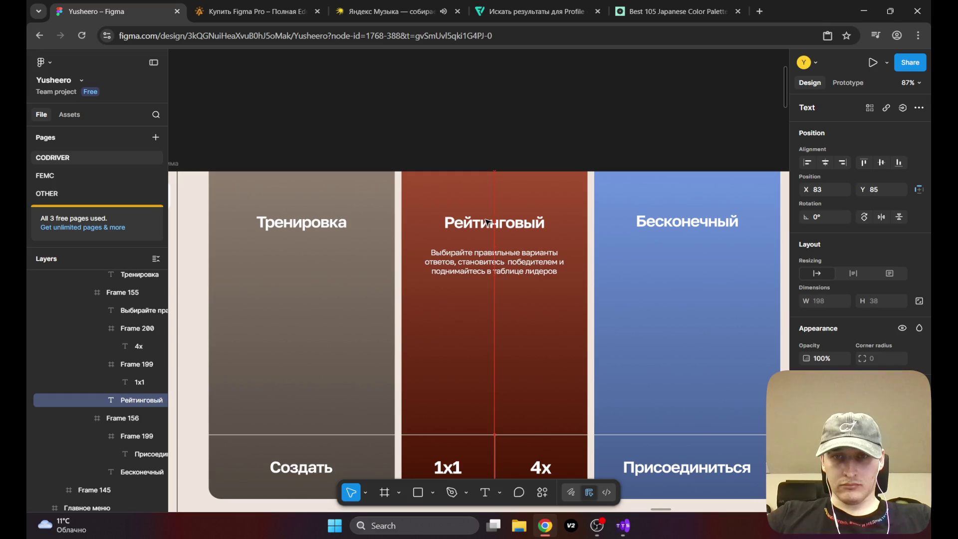
key("Down")
key("Down")
scroll(488, 223, "down", 5)
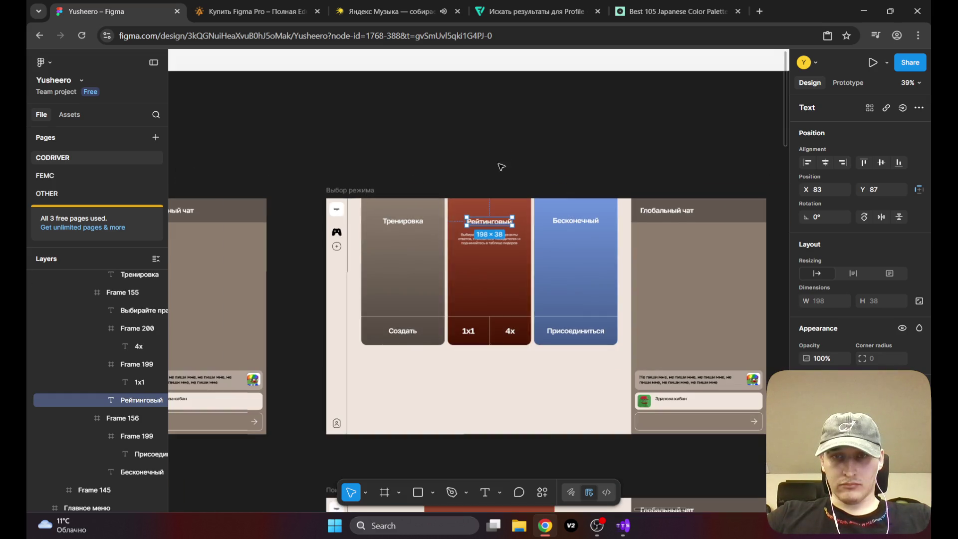
left_click(501, 166)
scroll(483, 239, "up", 10)
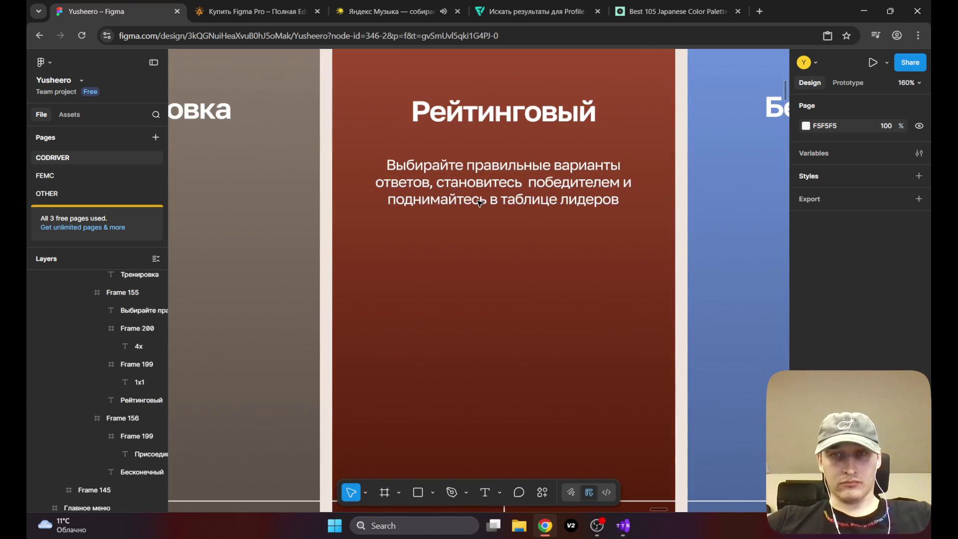
Step: Replace 'становитесь победителем' in the Рейтинговый description with 'занимайте призовые места'
left_click(538, 189)
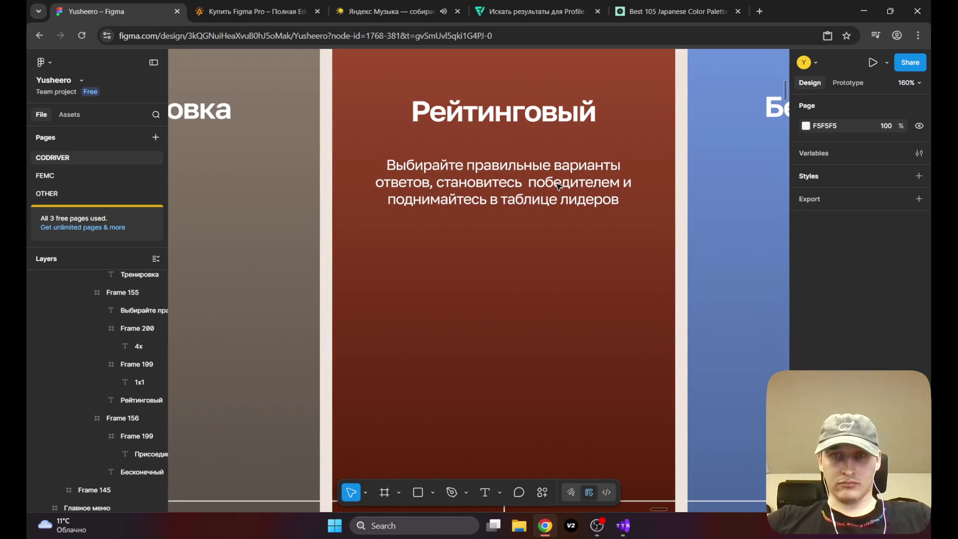
left_click(529, 188)
left_click(530, 187)
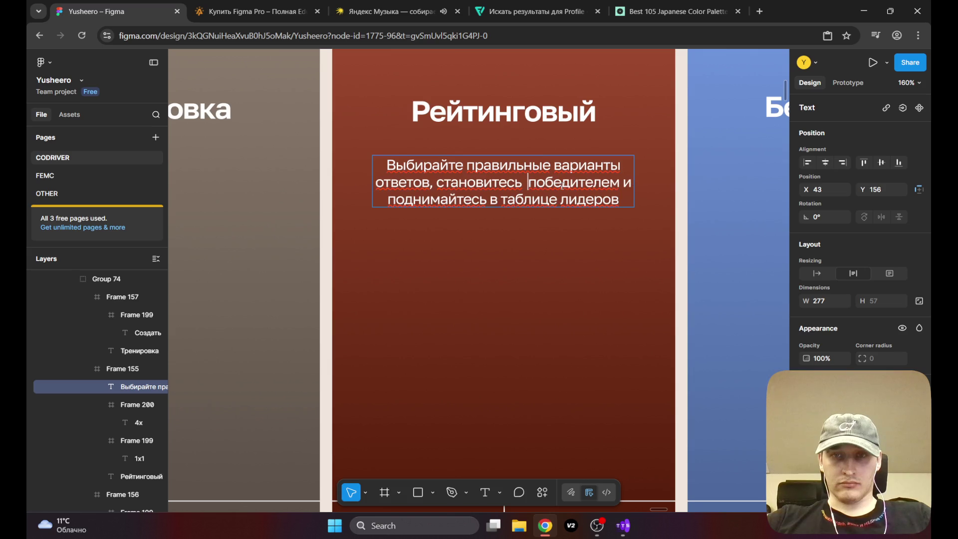
key("BackSpace")
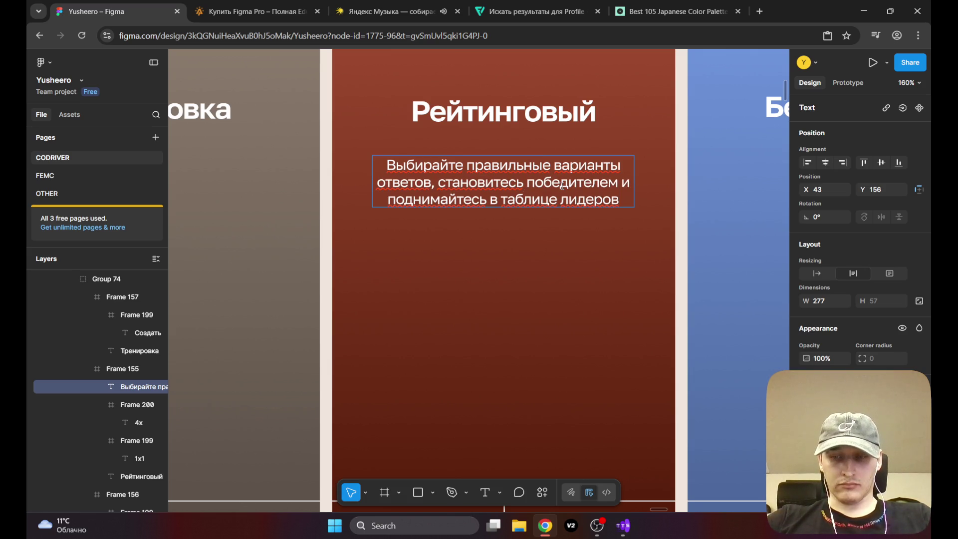
key("Right")
key("Right")
key("Right")
key("BackSpace")
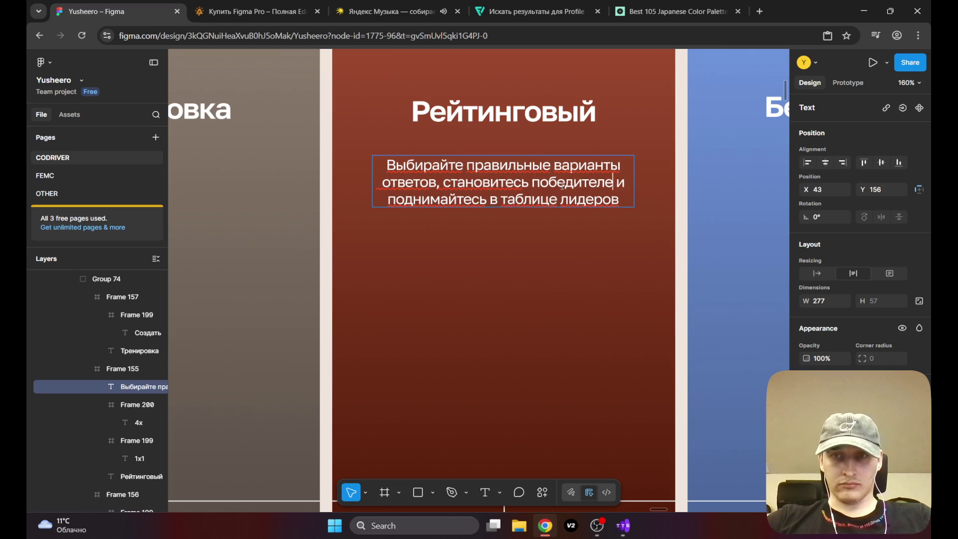
key("BackSpace")
key("BackSpace")
key("BackSpace")
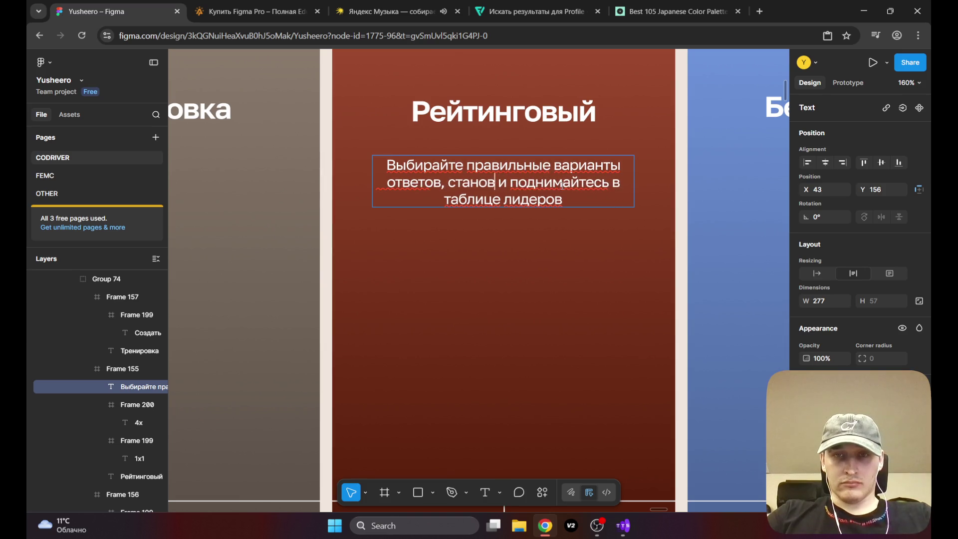
key("BackSpace")
key("BackSpace")
key("BackSpace")
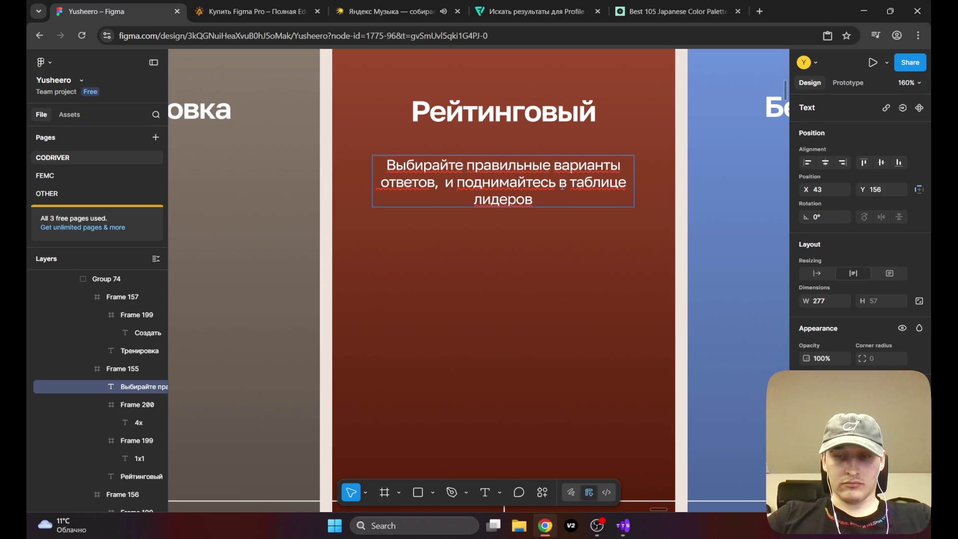
type("занимайте при")
type("зы")
key("BackSpace")
key("BackSpace")
type("зы")
key("BackSpace")
key("BackSpace")
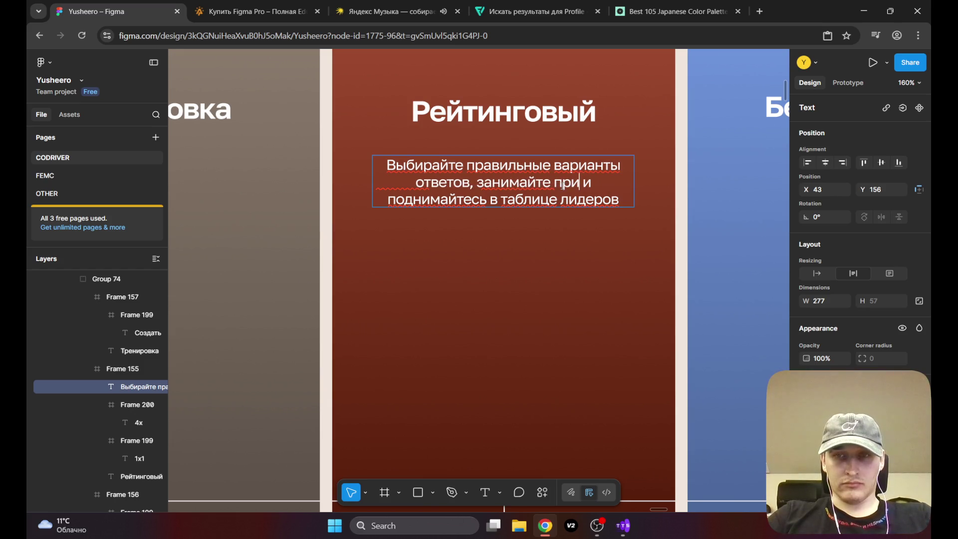
type("зовые места")
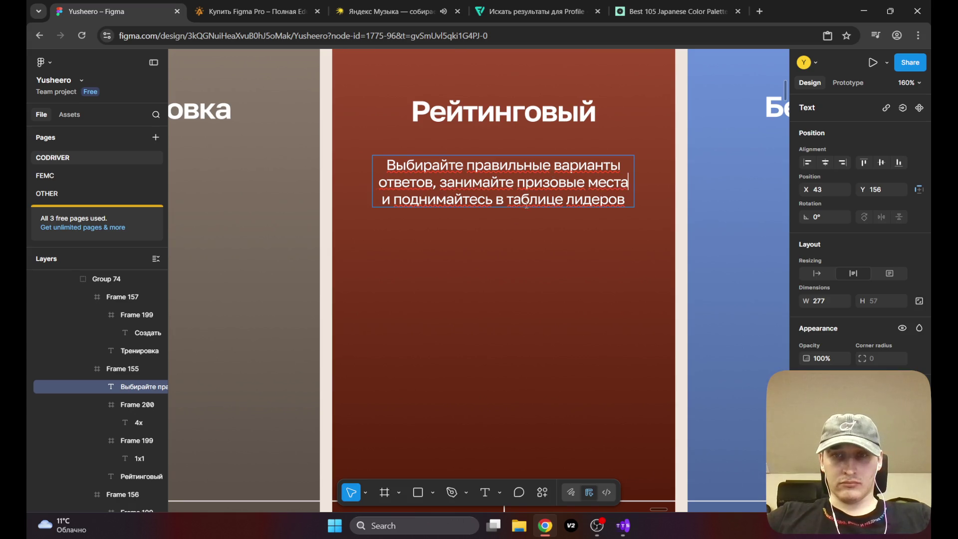
Step: Rewrite the last line as ', повышайте свой ранг и поднимайтесь в таблице лидеров'
left_click_drag(509, 200, 626, 201)
left_click(626, 201)
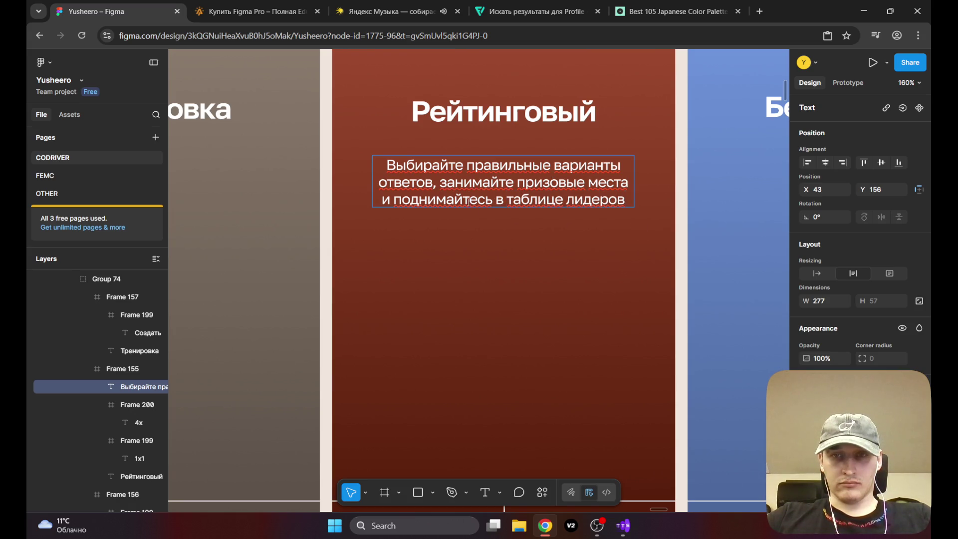
left_click_drag(626, 200, 386, 205)
key("BackSpace")
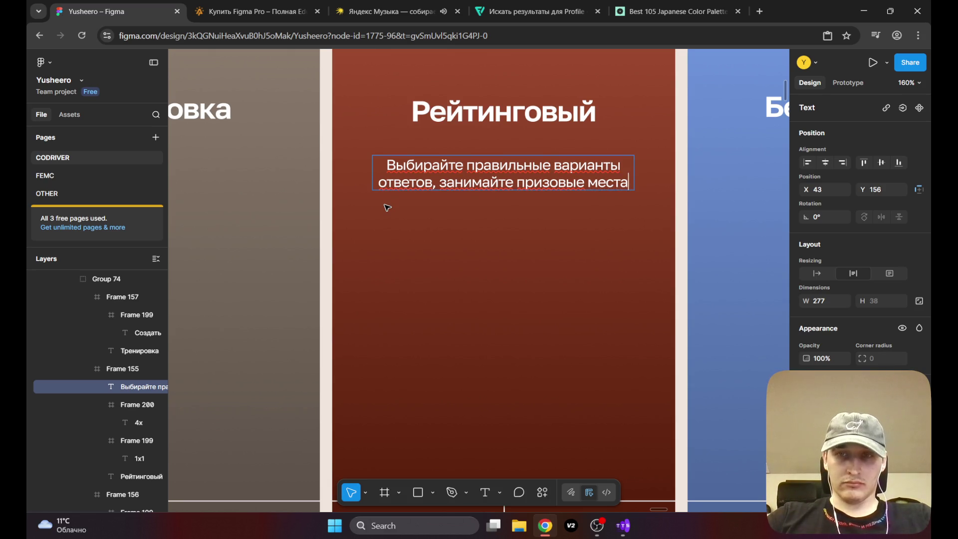
type(",")
type(" по")
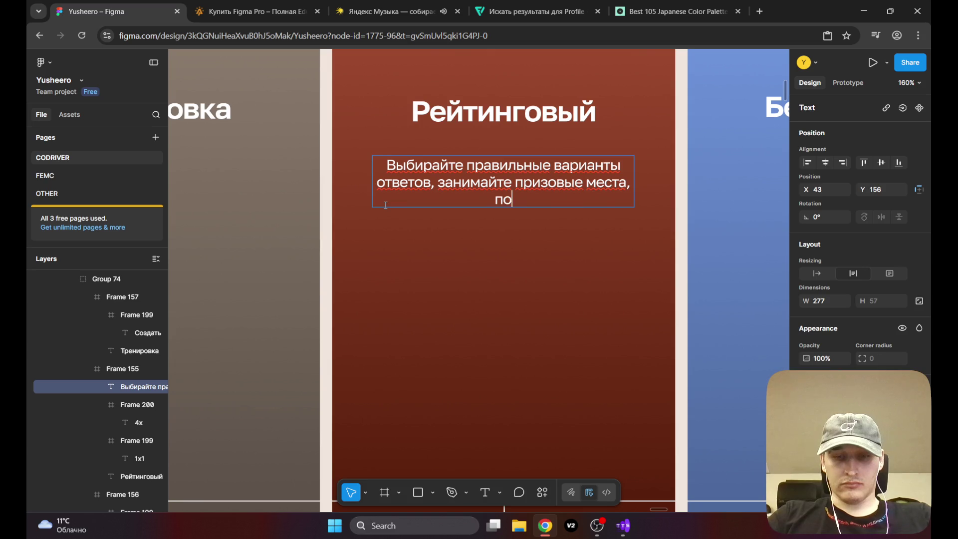
type("вышайте свой ")
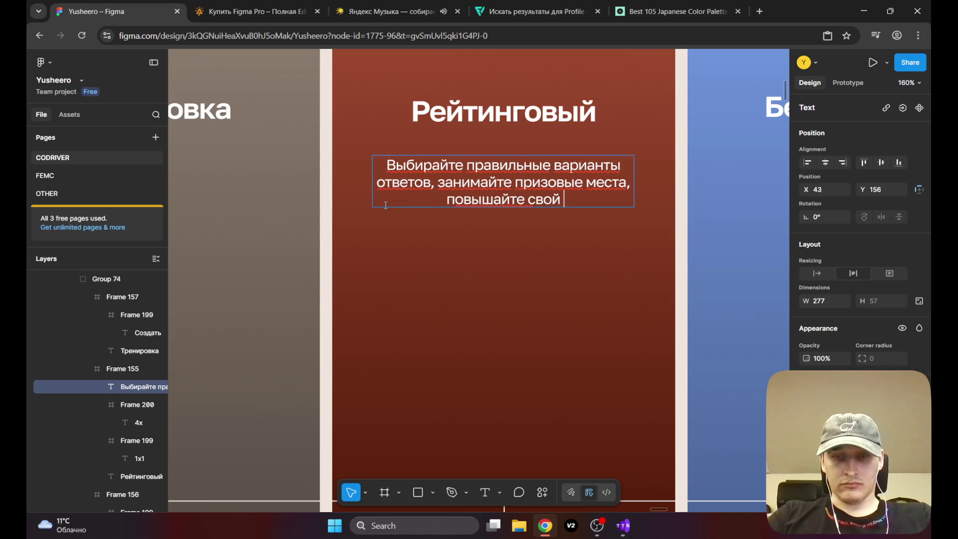
type("ранг и подним")
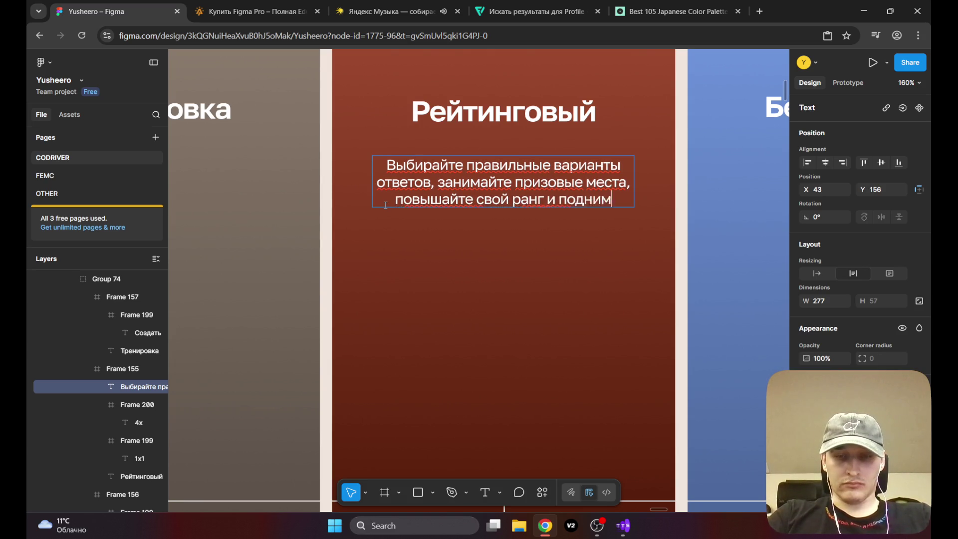
type("айтесь в ")
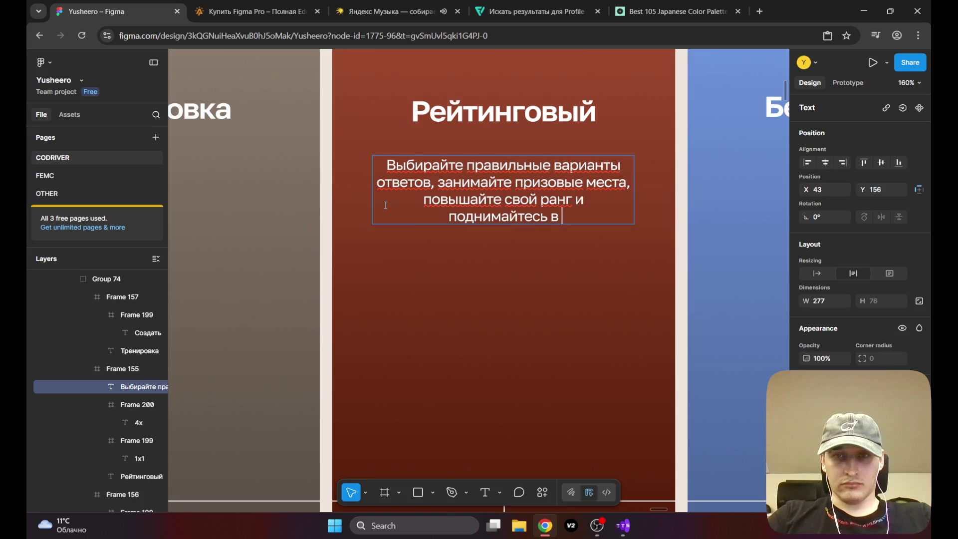
type("таблице лидеров")
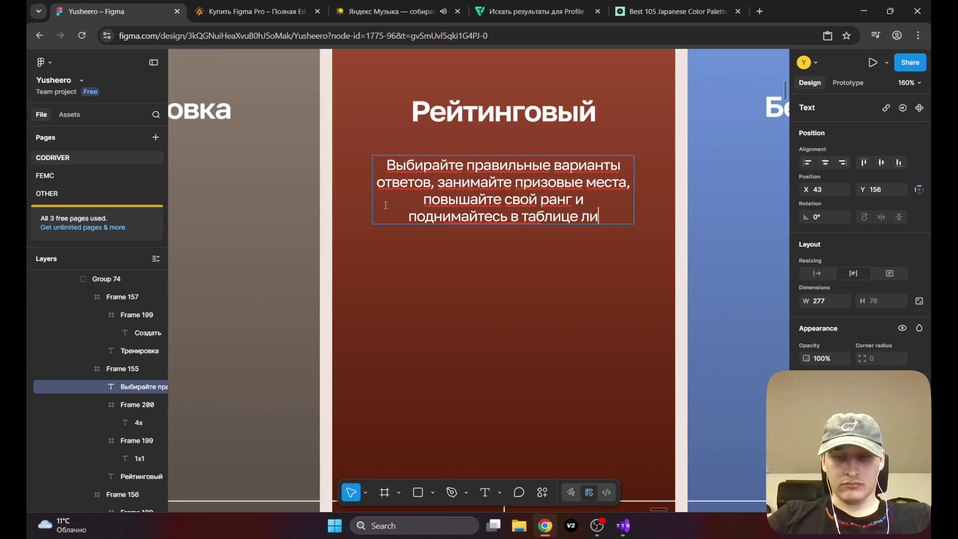
key("Escape")
Step: Paste the description into the Тренировка card and change it to 'Подход, подход, еще подход'
scroll(551, 262, "down", 5)
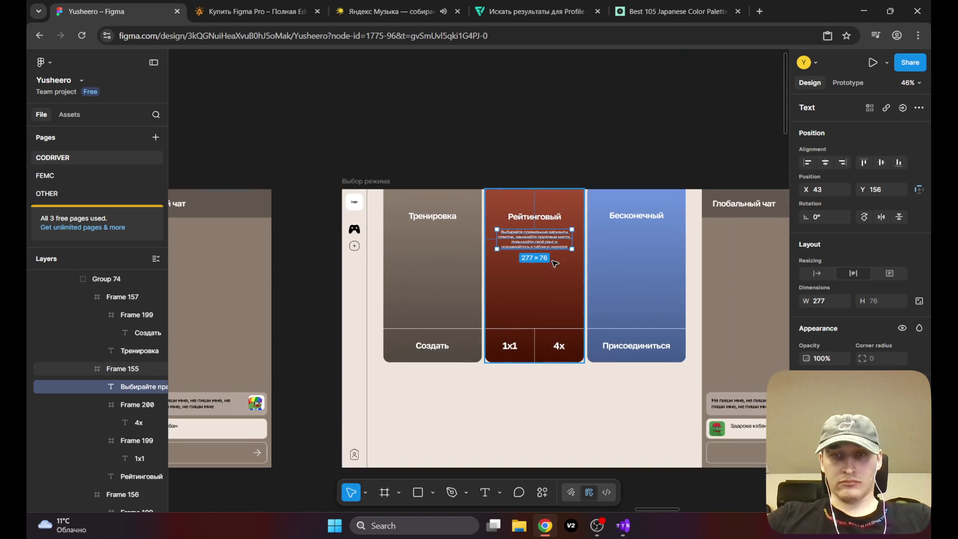
scroll(440, 252, "up", 2)
left_click(424, 242)
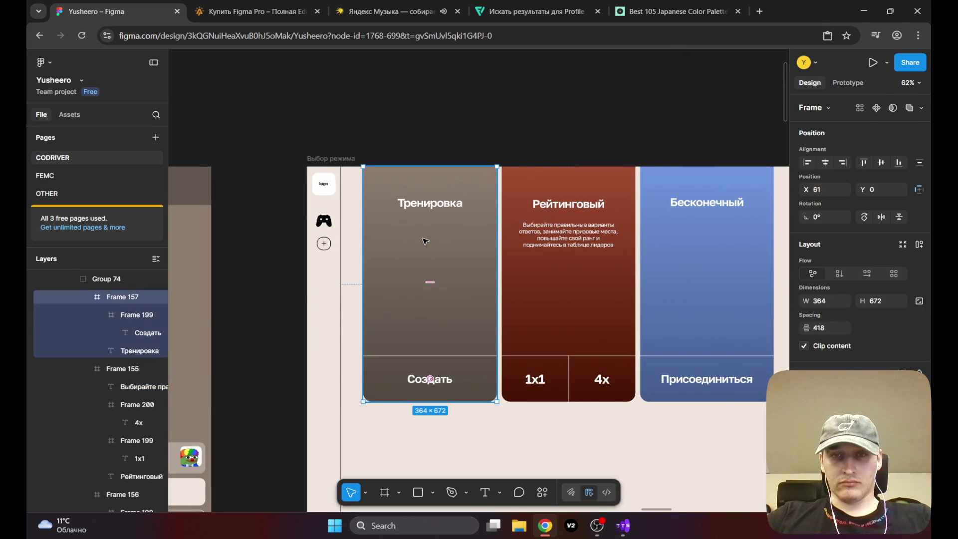
key("ctrl+v")
double_click(429, 231)
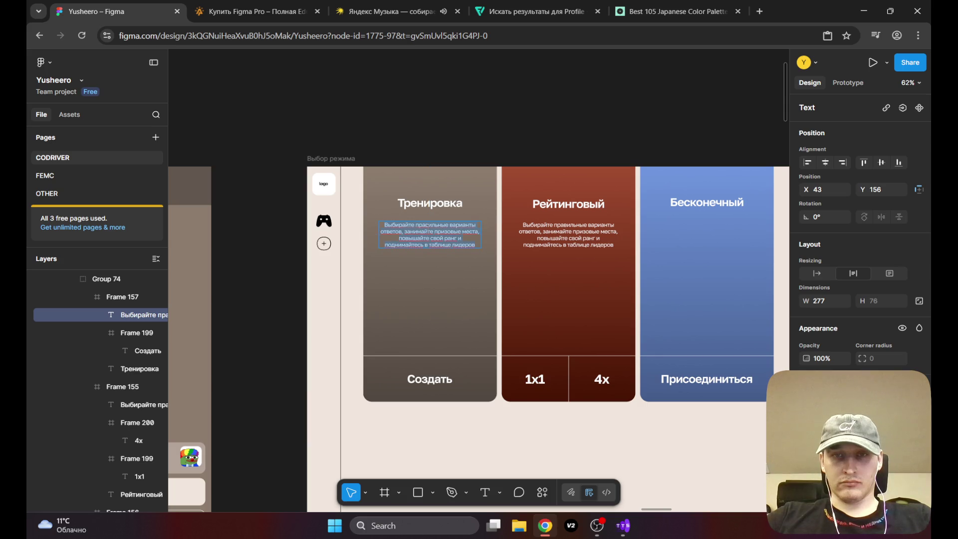
type("Подх")
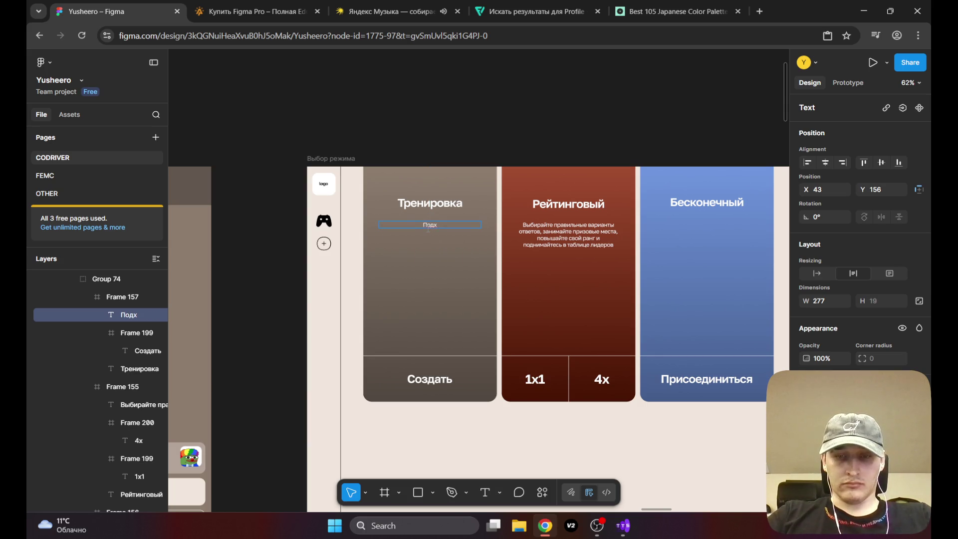
type("од, по")
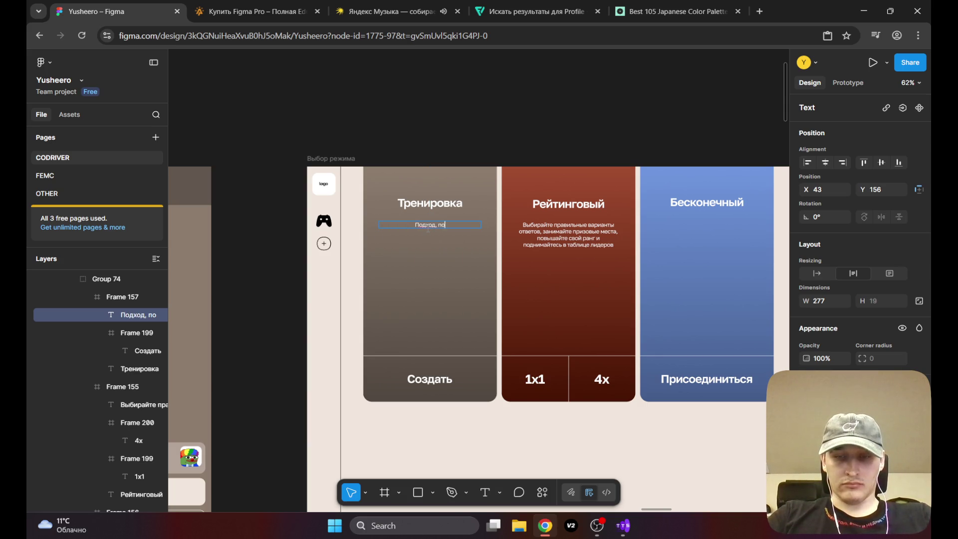
type("дход, еще подход")
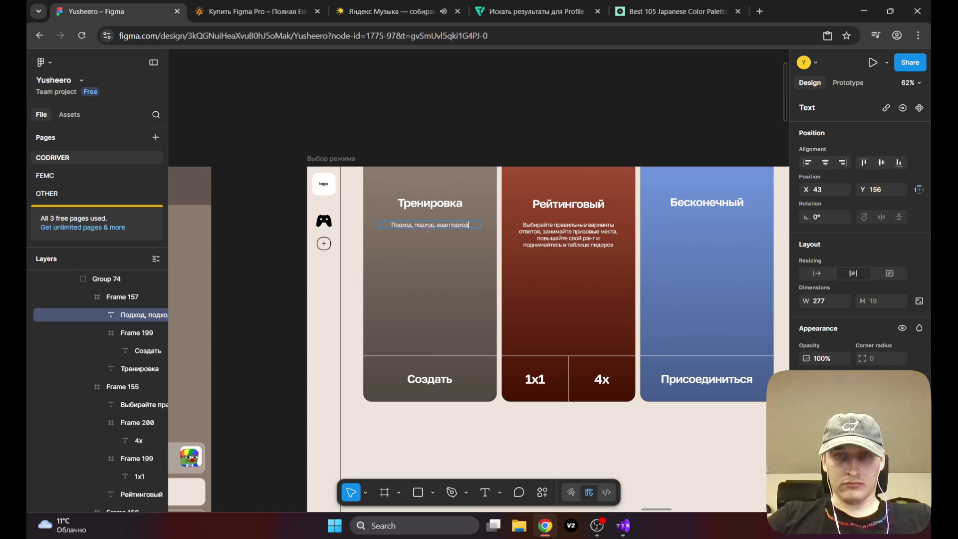
key("Escape")
key("Escape")
Step: Paste the description into the Бесконечный card and change it to 'Учите слова в свободном формате'
left_click_drag(552, 237, 433, 228)
left_click(608, 231)
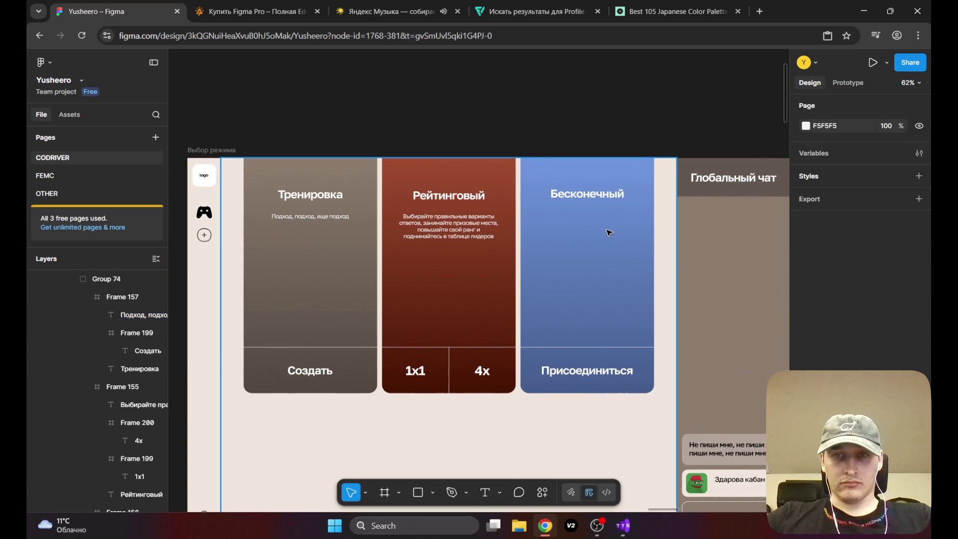
double_click(573, 232)
key("ctrl+v")
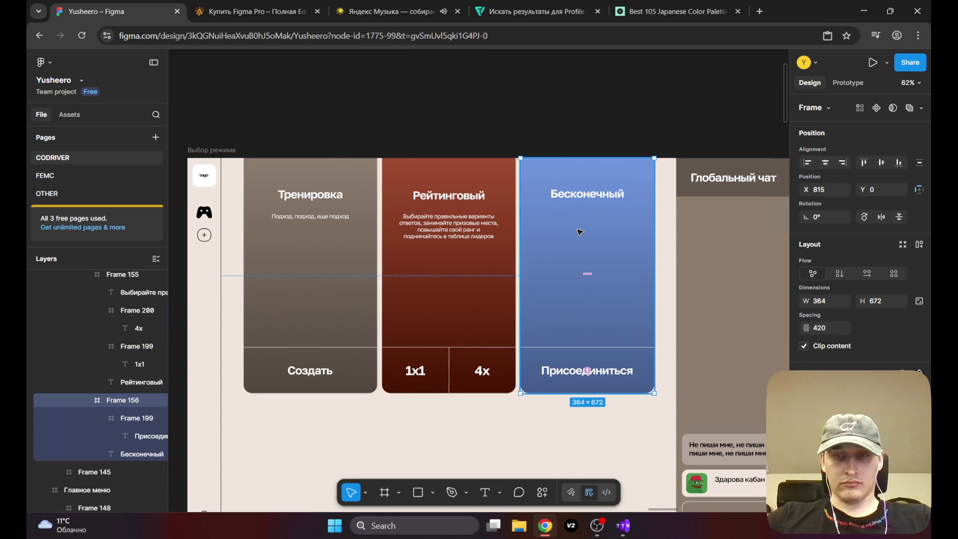
key("Return")
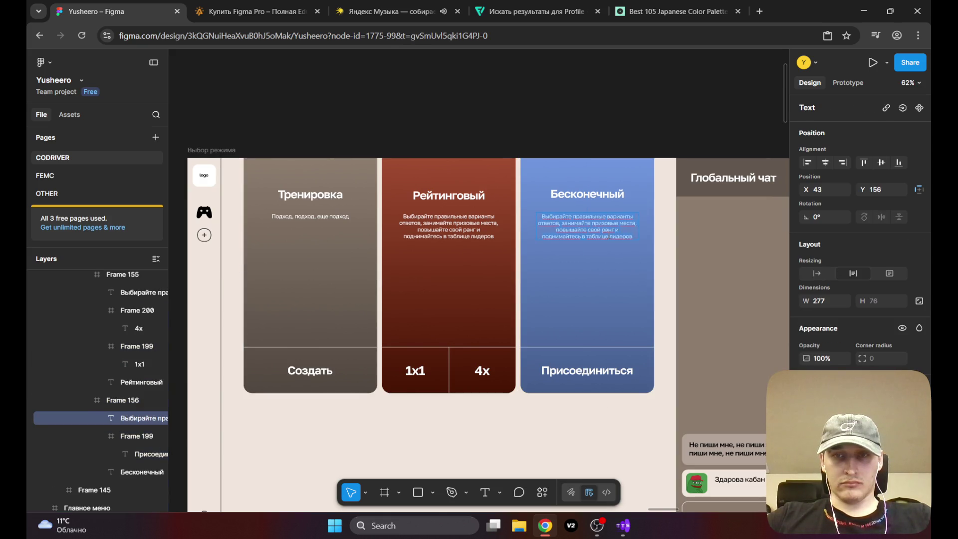
key("BackSpace")
type("Учите слова в свобод")
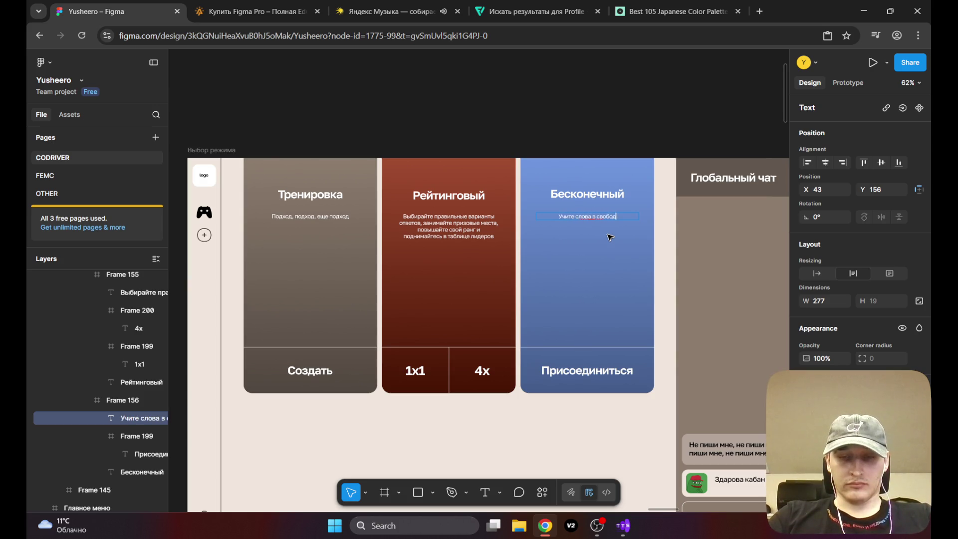
type("ном")
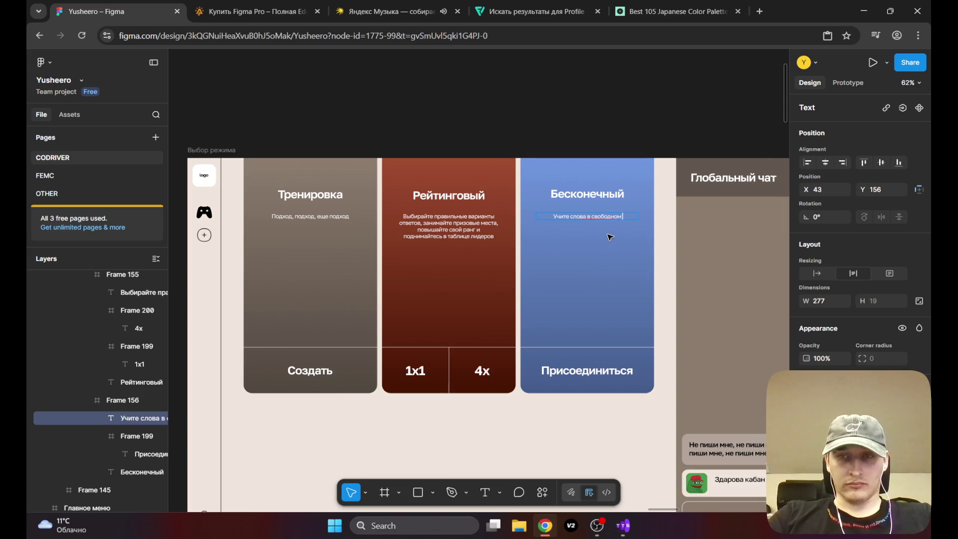
type(" формате")
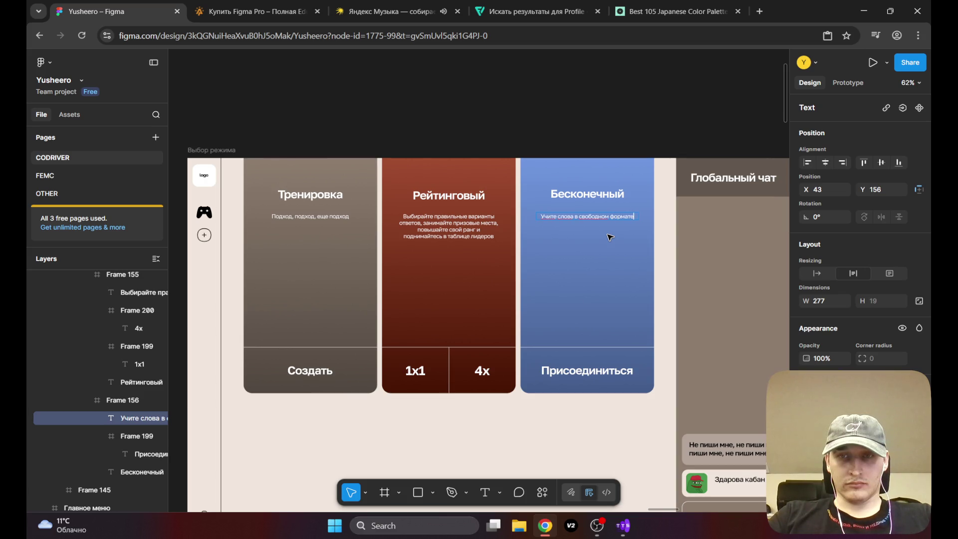
key("Escape")
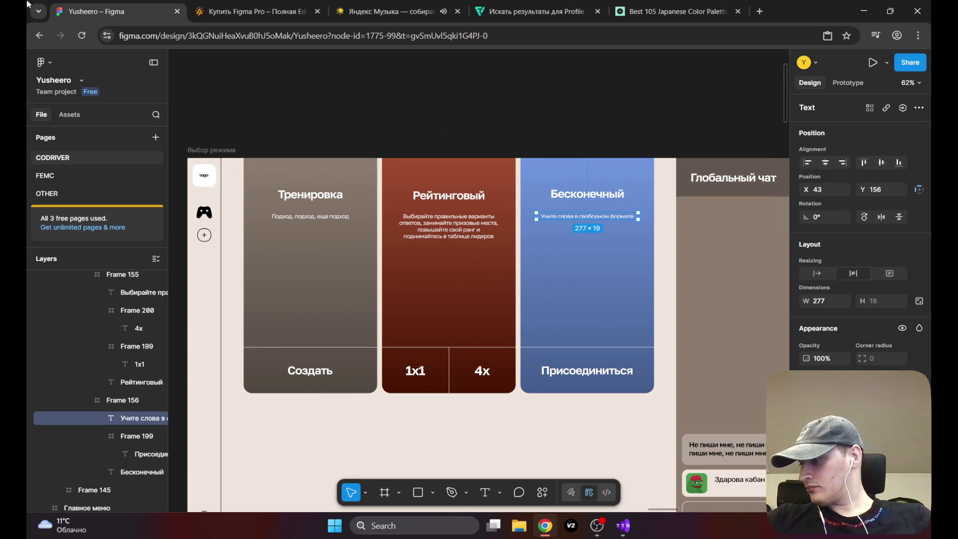
left_click(352, 128)
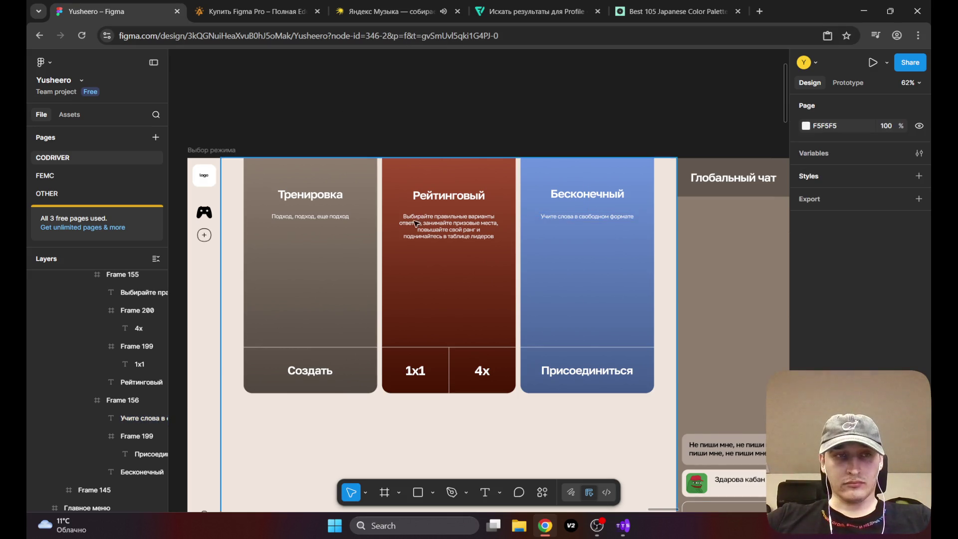
Step: Inspect the Рейтинговый card's gradient fill and select its first stop colour, A14D31
left_click_drag(434, 237, 330, 208)
scroll(330, 207, "down", 6)
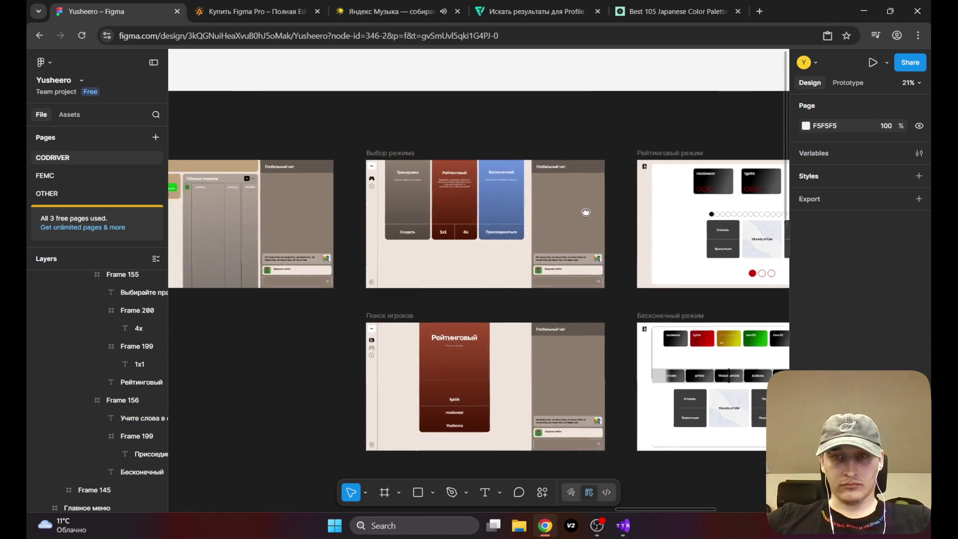
scroll(585, 242, "up", 4)
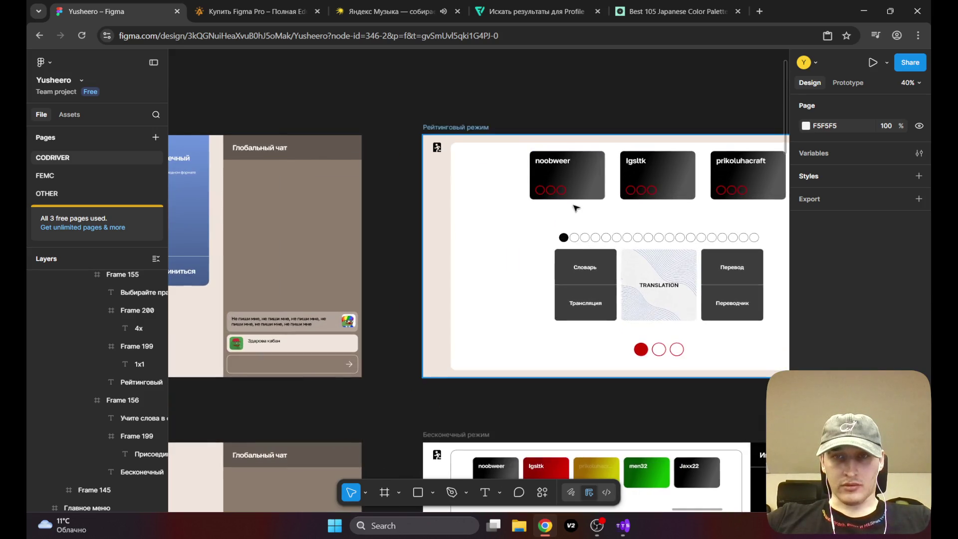
scroll(557, 214, "up", 1)
mouse_move(556, 214)
left_mouse_down()
mouse_move(501, 214)
mouse_move(633, 214)
mouse_move(365, 219)
mouse_move(515, 220)
mouse_move(463, 195)
mouse_move(336, 188)
mouse_move(560, 184)
mouse_move(316, 148)
mouse_move(411, 197)
mouse_move(368, 278)
mouse_move(642, 342)
mouse_move(587, 268)
mouse_move(353, 249)
mouse_move(303, 211)
left_mouse_up()
left_click(325, 220)
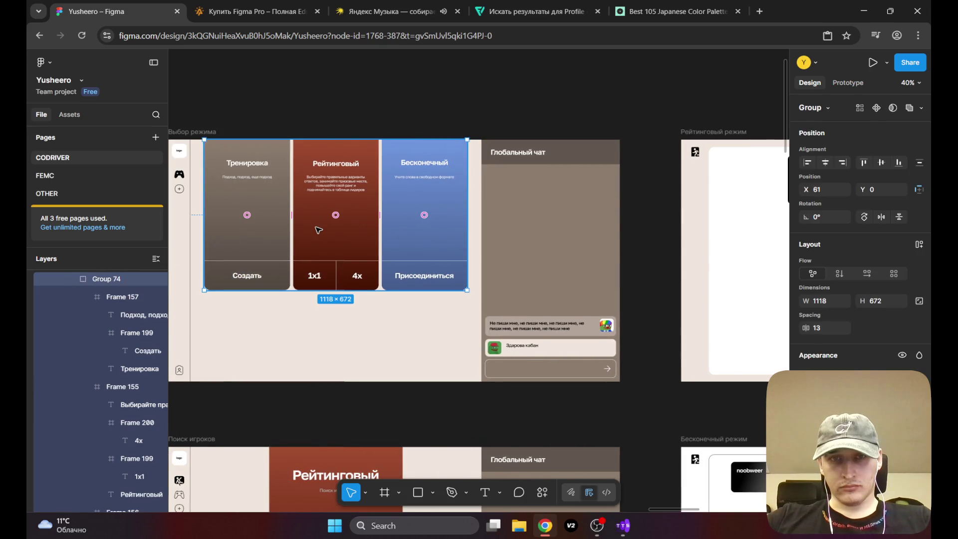
double_click(318, 230)
left_click(807, 424)
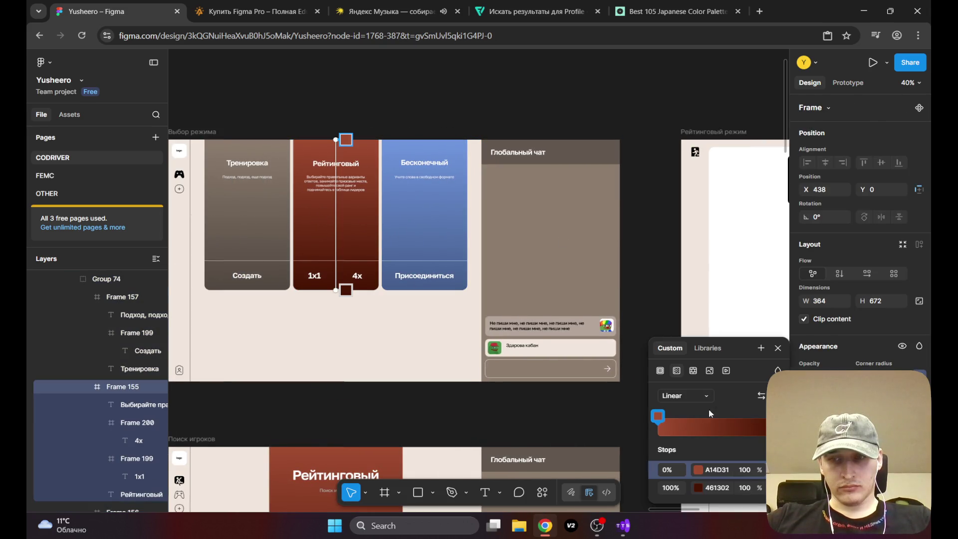
left_click(717, 472)
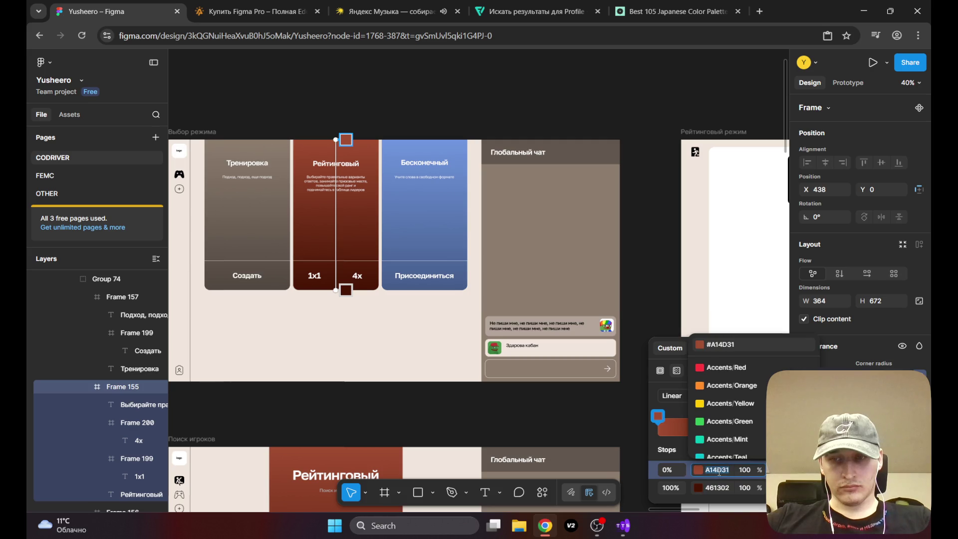
scroll(566, 333, "right", 10)
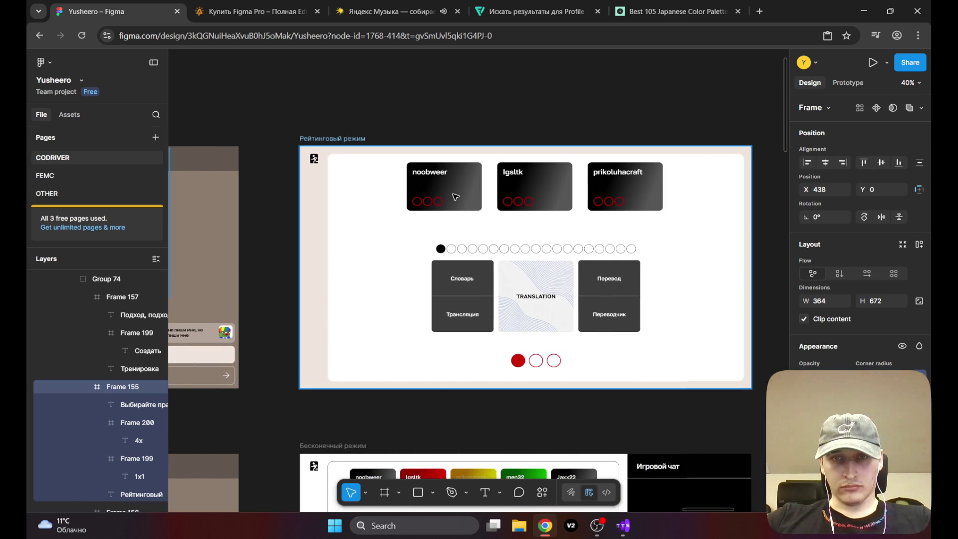
Step: Set the first player card's first gradient stop to A14D31, then brighten it to D0613C
left_click(460, 190)
double_click(460, 190)
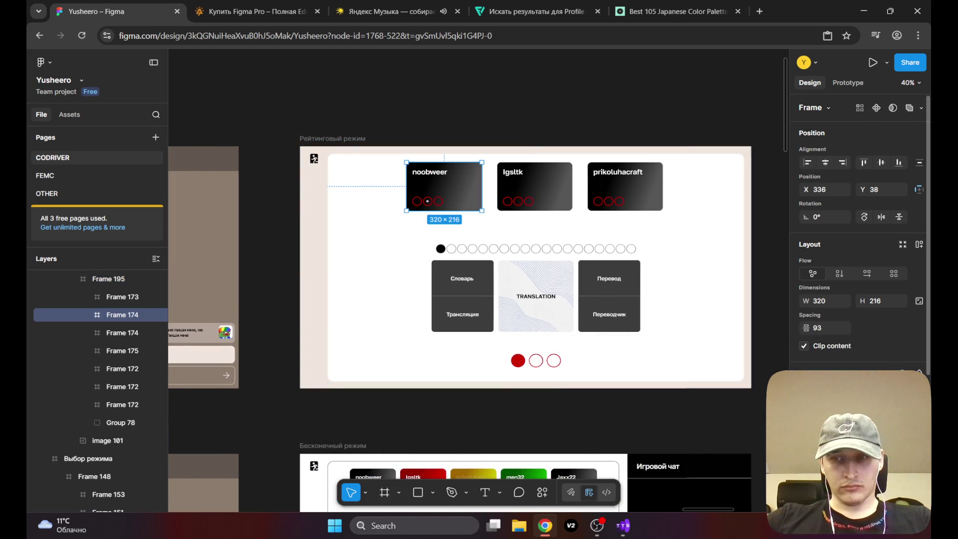
left_click(805, 446)
left_click(715, 470)
type("A14D31")
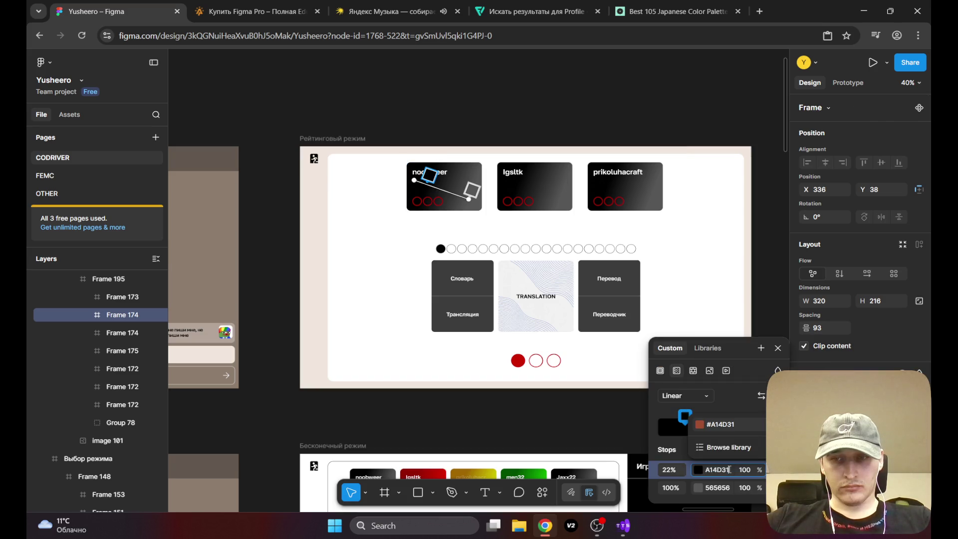
key("Return")
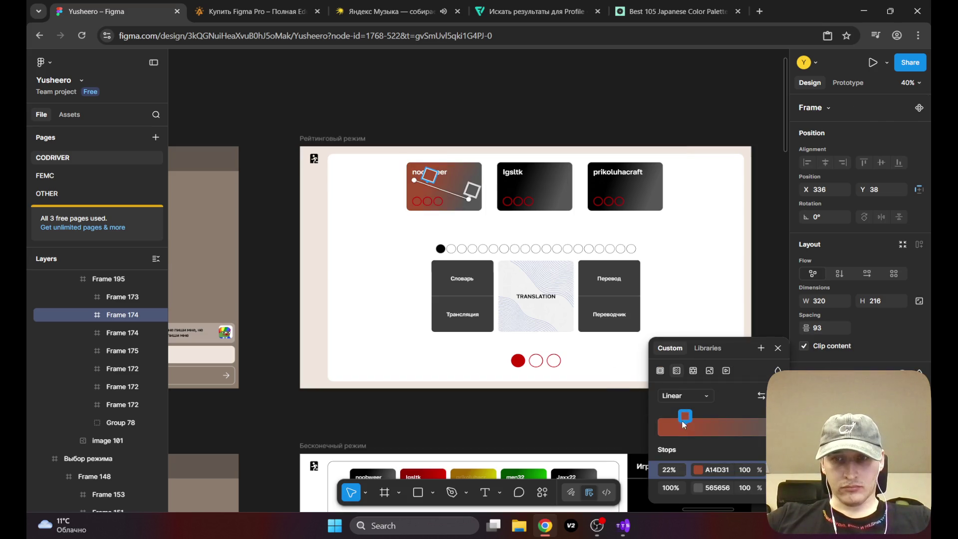
left_click(699, 470)
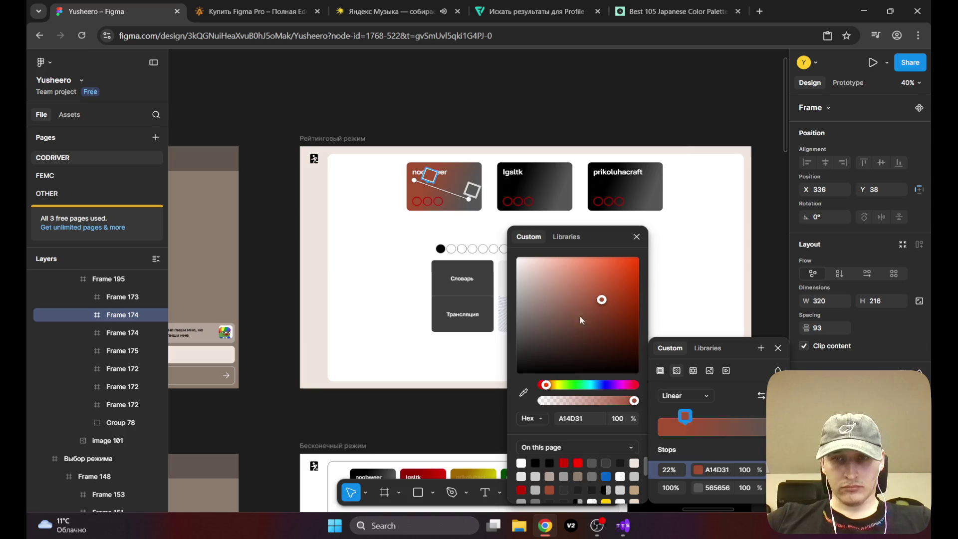
left_click_drag(605, 294, 604, 278)
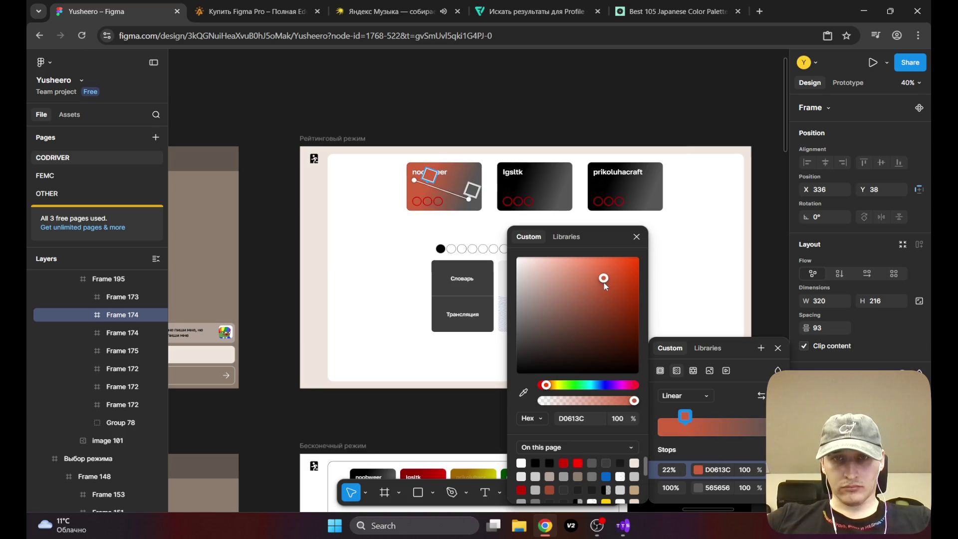
Step: Copy that colour into the second gradient stop and darken it to deep brown 5B200C
left_click(717, 471)
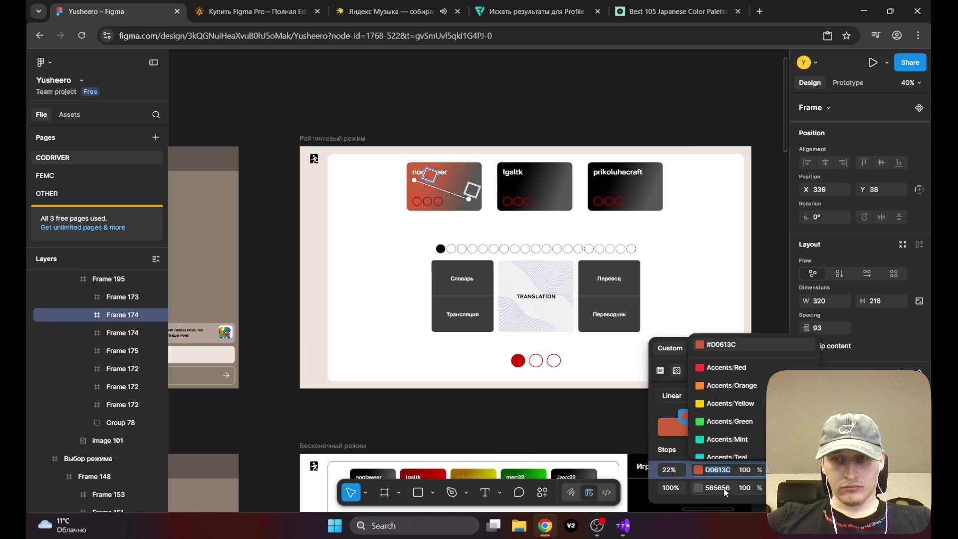
left_click(724, 490)
type("D0613C")
key("Return")
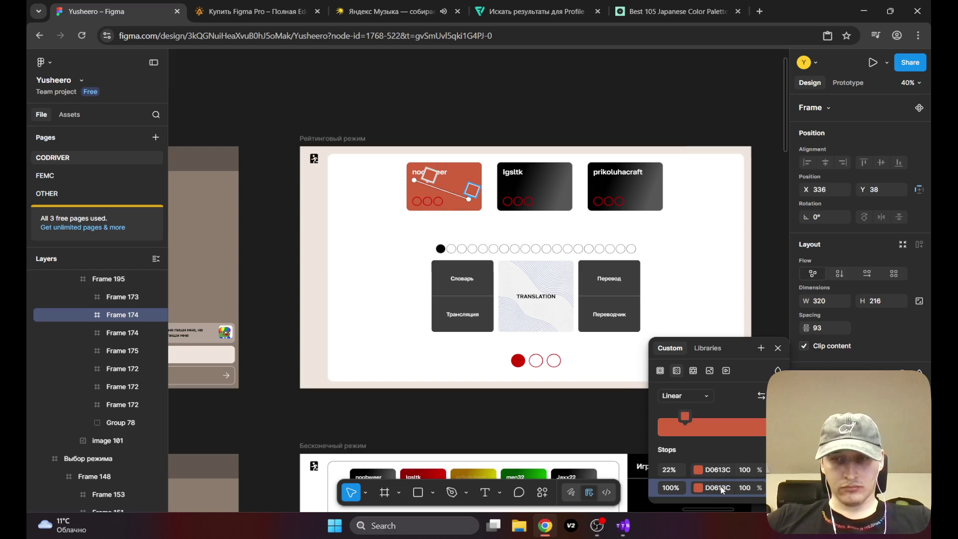
left_click(699, 489)
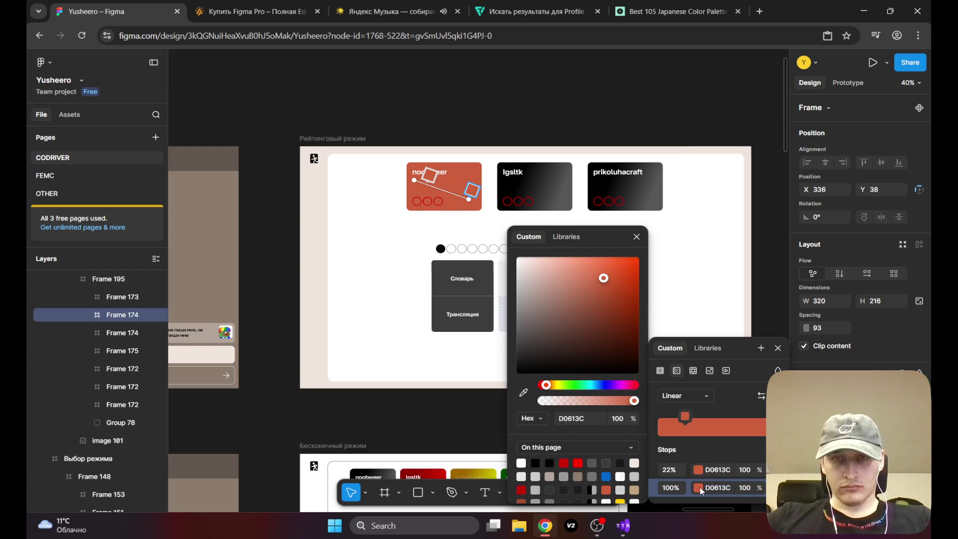
left_click(605, 321)
left_click_drag(606, 326, 605, 327)
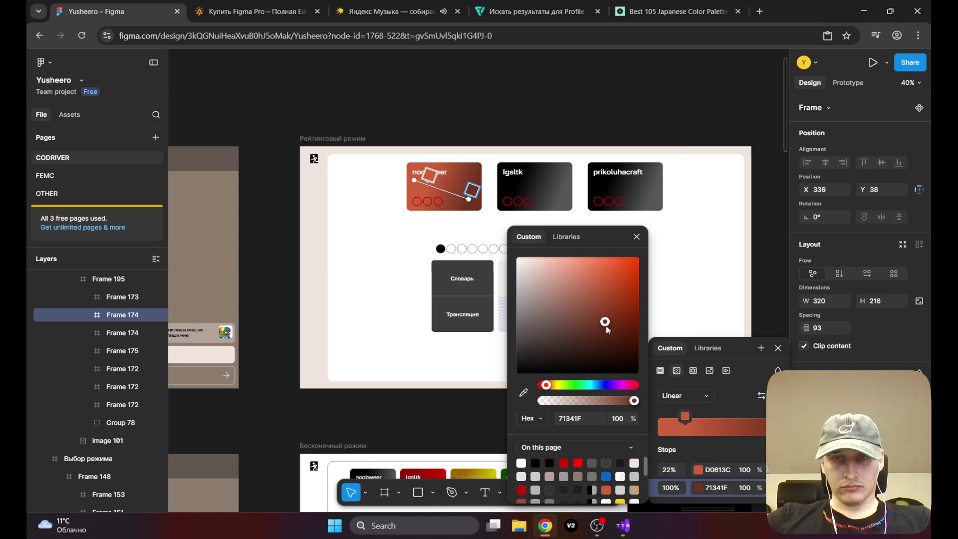
left_click_drag(619, 331, 624, 337)
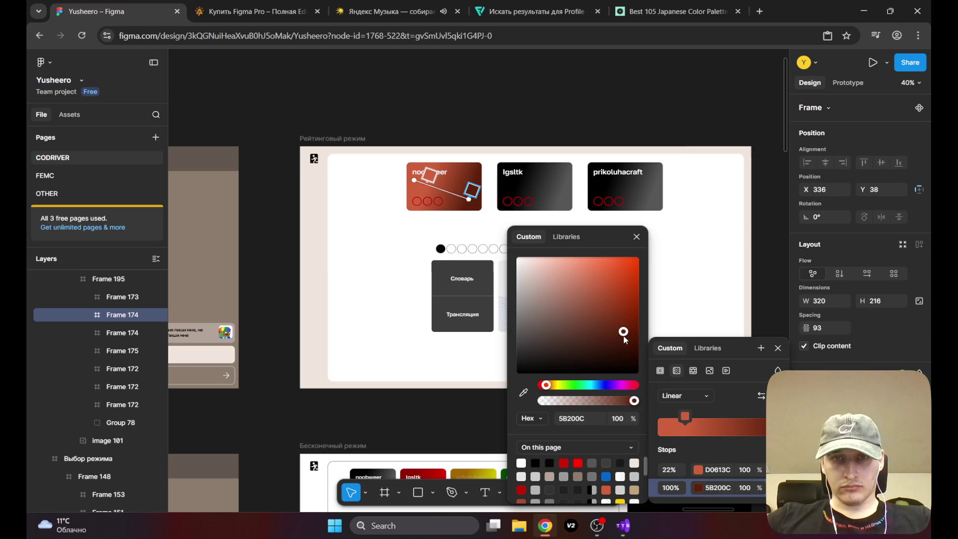
key("Escape")
Step: Preview the recoloured player card deselected, then select the first player card again
scroll(433, 190, "up", 2)
scroll(432, 190, "up", 2)
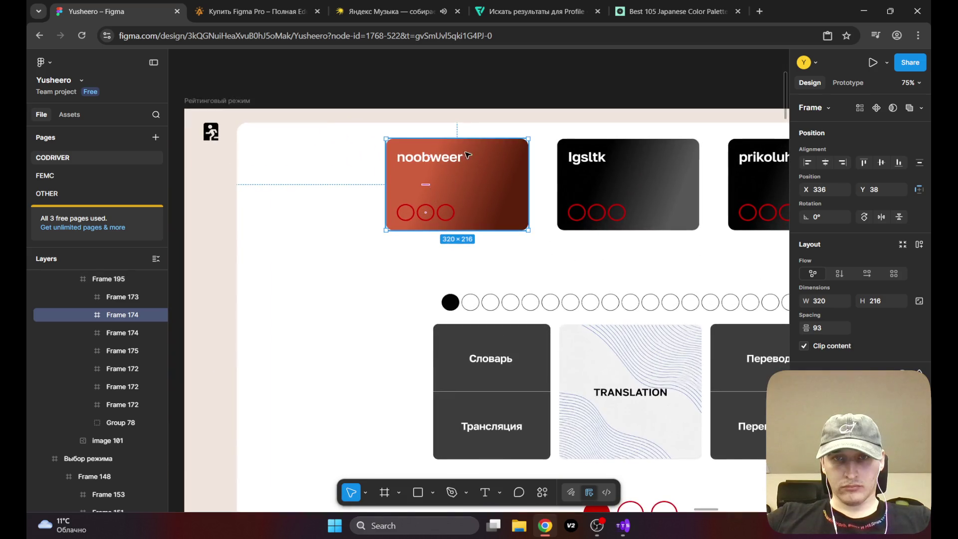
left_click(484, 90)
scroll(496, 209, "down", 2)
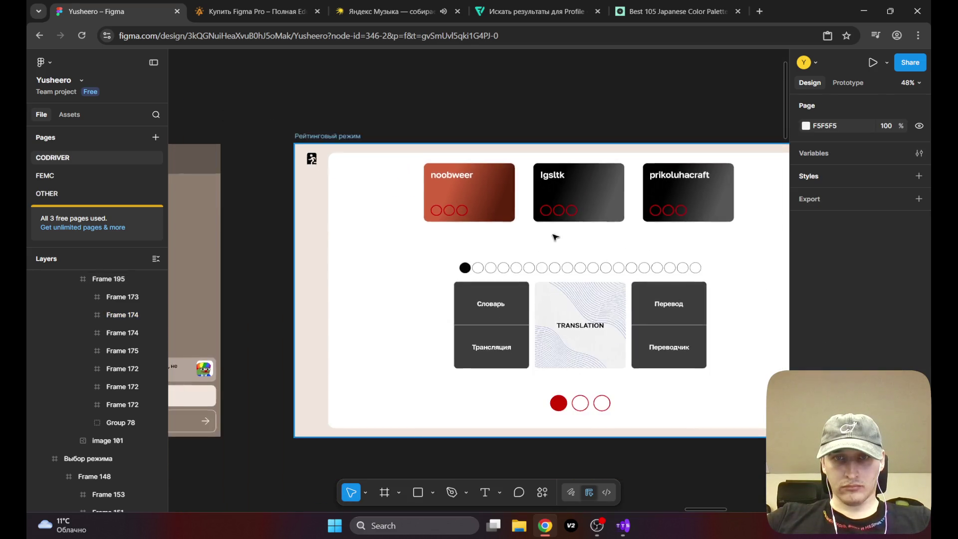
scroll(407, 229, "up", 4)
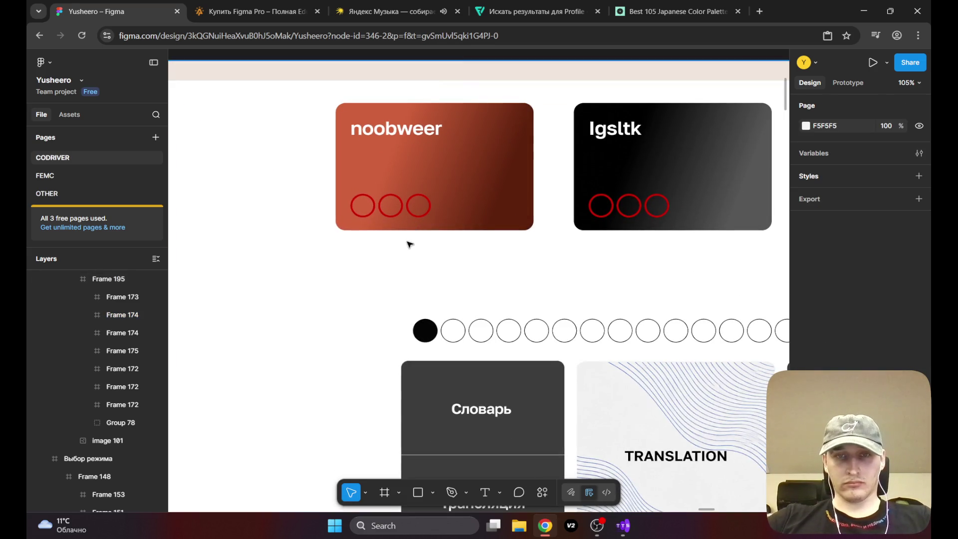
scroll(482, 196, "right", 5)
mouse_move(458, 203)
left_mouse_down()
mouse_move(590, 214)
mouse_move(588, 241)
left_mouse_up()
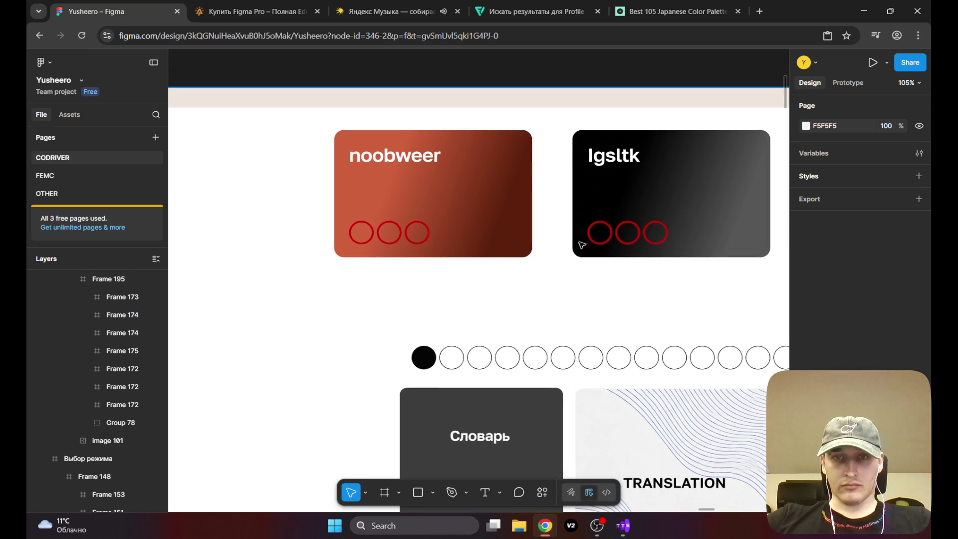
left_click(440, 192)
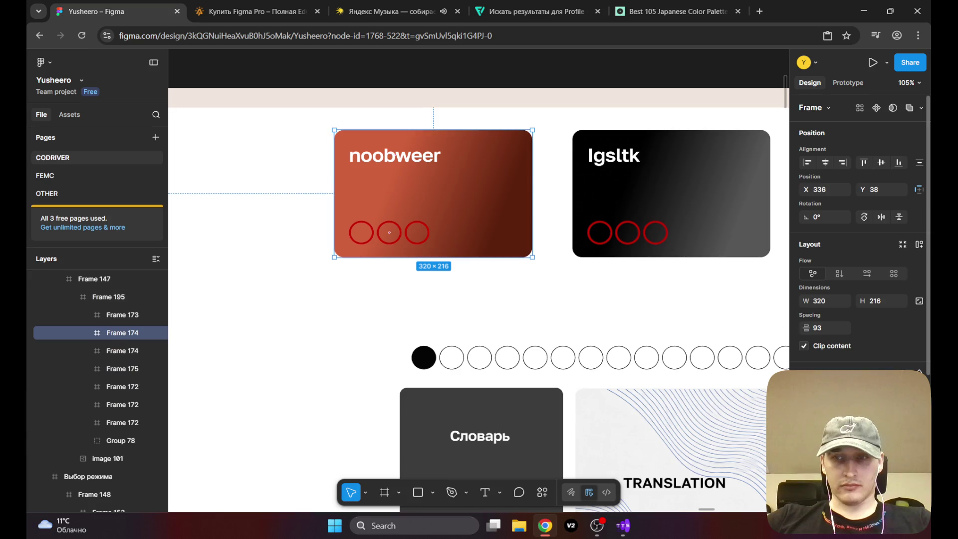
Step: Make the first gradient stop dark brown 5B200C and the second a brighter red, BE4B25
left_click(806, 447)
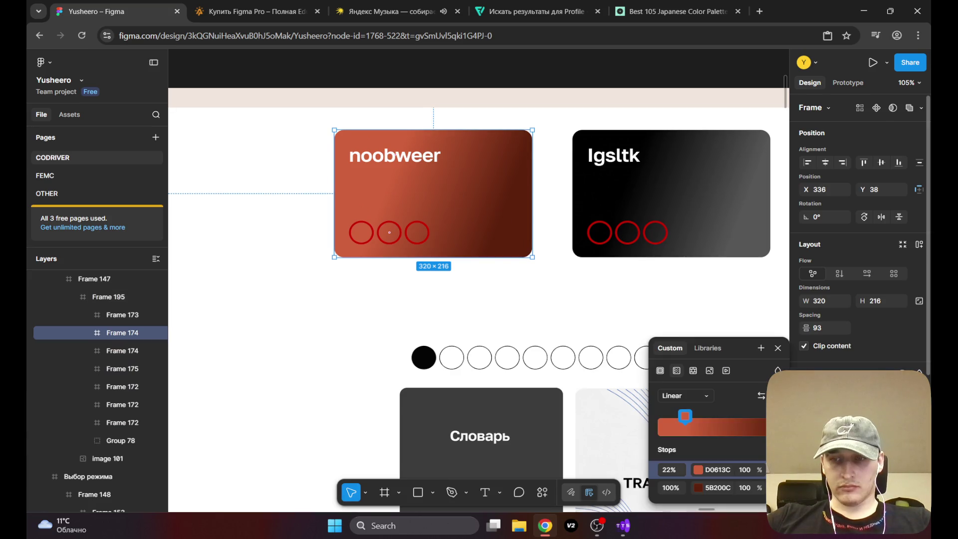
left_click(720, 489)
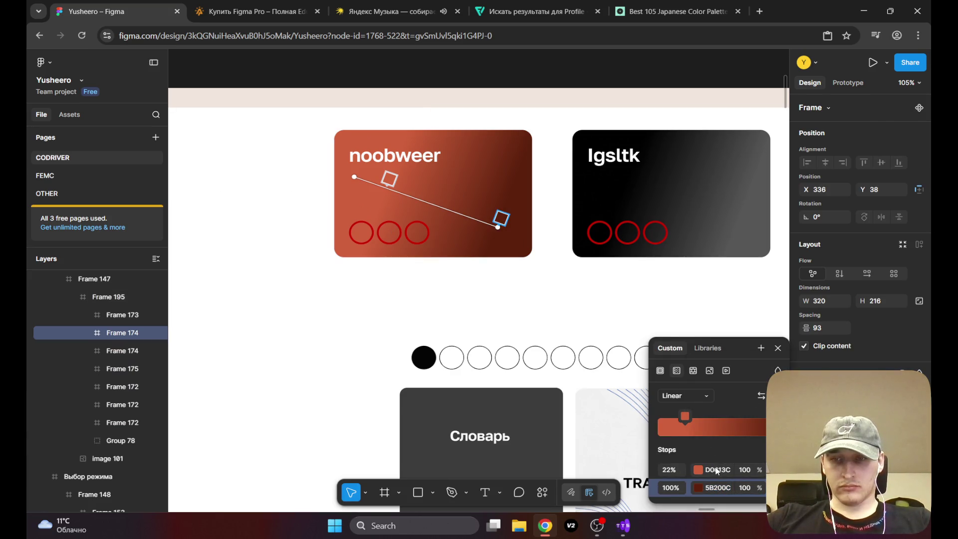
left_click(719, 469)
key("ctrl+v")
left_click(715, 487)
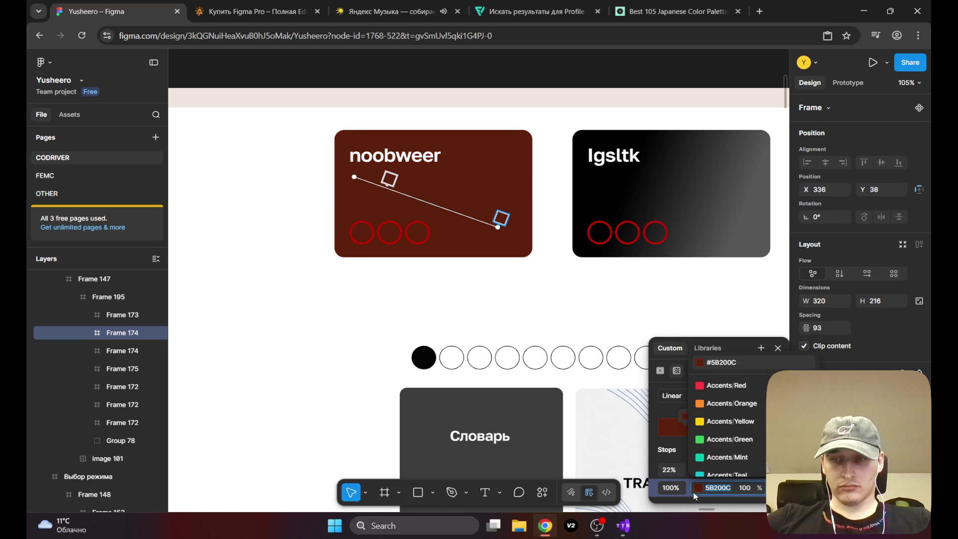
left_click(698, 488)
mouse_move(622, 320)
left_mouse_down()
mouse_move(610, 274)
mouse_move(615, 292)
left_mouse_up()
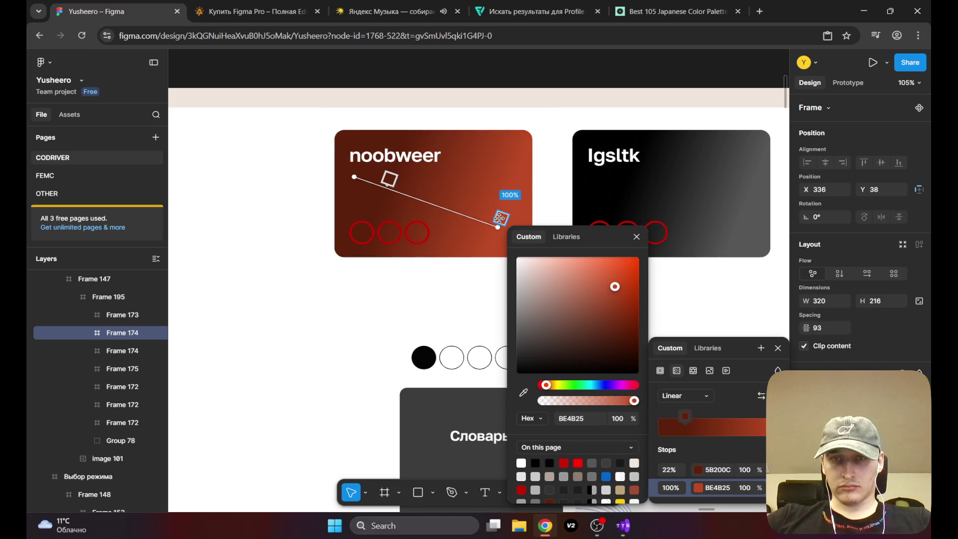
Step: Position the gradient stops at about 38% and 98%, then preview the card
mouse_move(784, 416)
left_mouse_down()
mouse_move(754, 416)
mouse_move(778, 416)
left_mouse_up()
mouse_move(685, 416)
left_mouse_down()
mouse_move(660, 419)
mouse_move(705, 420)
left_mouse_up()
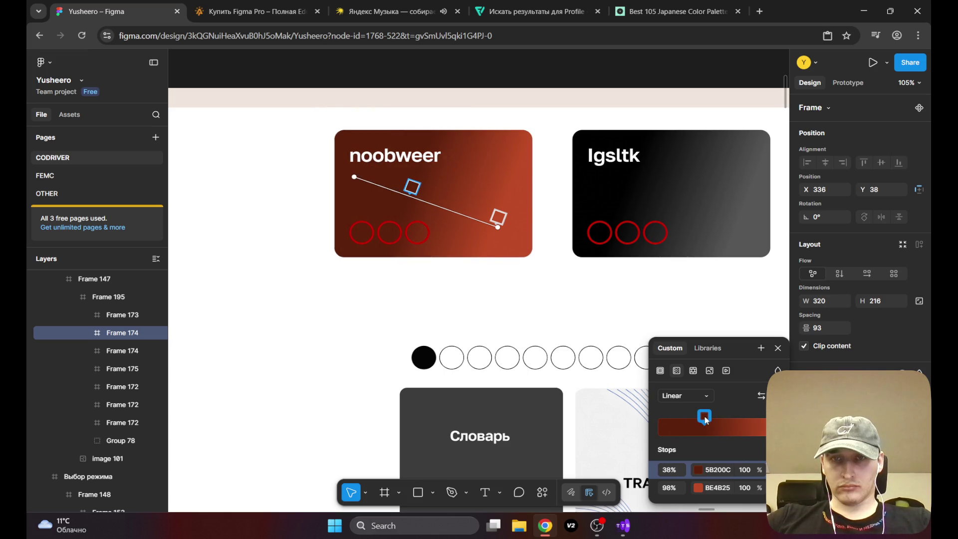
key("Escape")
scroll(449, 300, "down", 10, "ctrl")
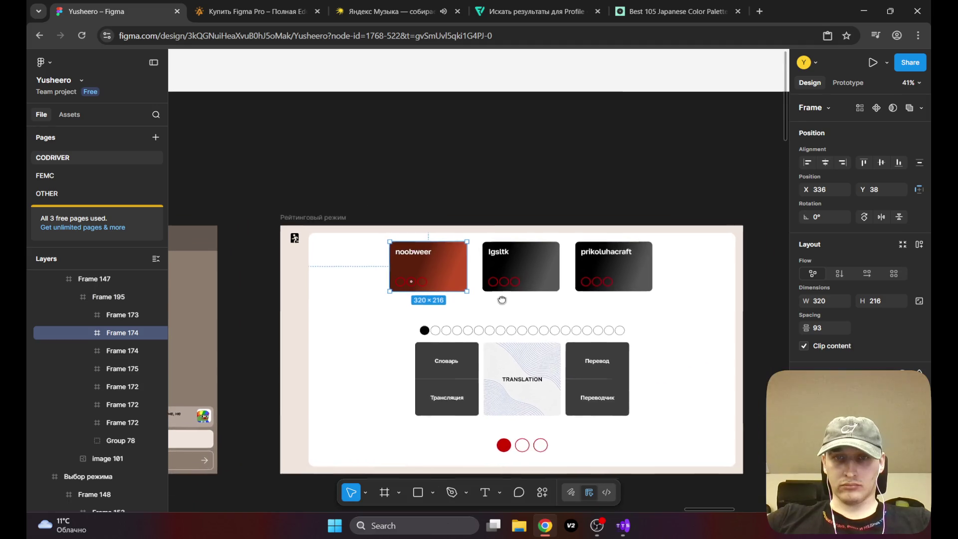
left_click(490, 195)
Step: Delete the second and third player cards, keeping only the red-brown first card
scroll(478, 294, "up", 5, "ctrl")
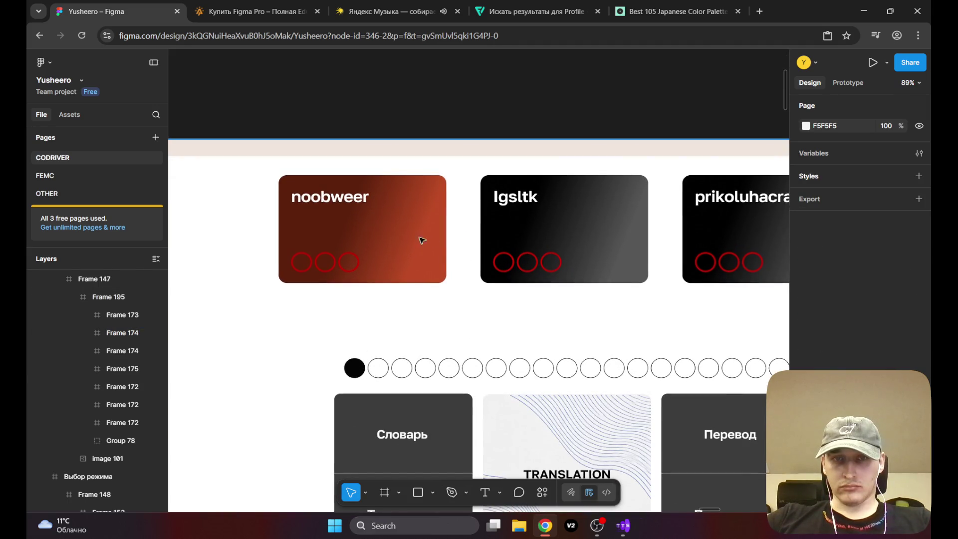
left_click(352, 186)
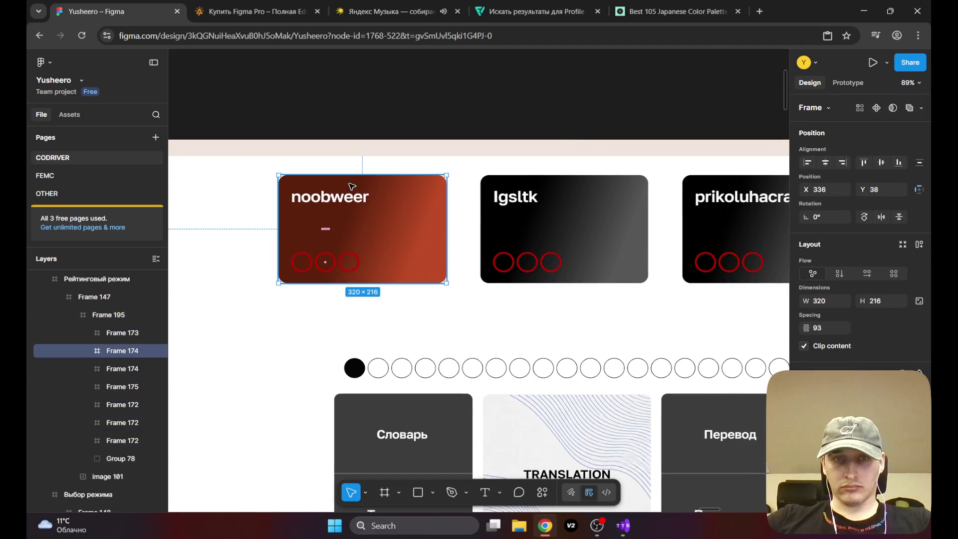
left_click(549, 202)
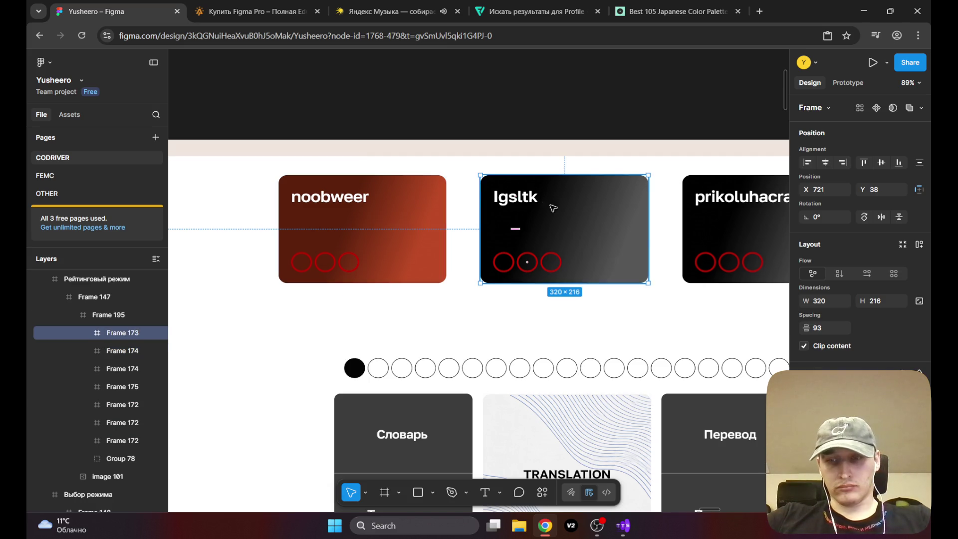
key("Delete")
left_click(714, 230)
left_click(714, 230)
left_click(714, 229)
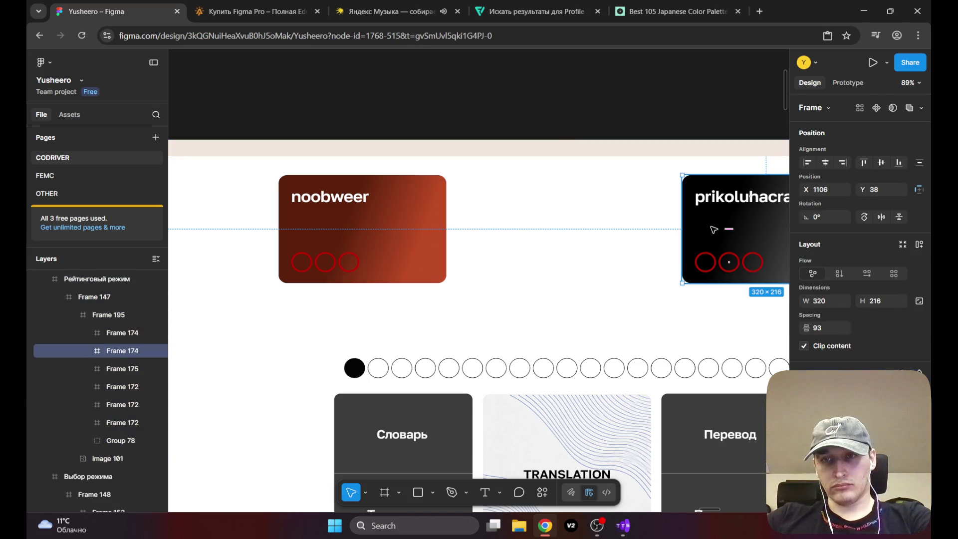
key("Delete")
left_click(551, 210)
left_click(551, 210)
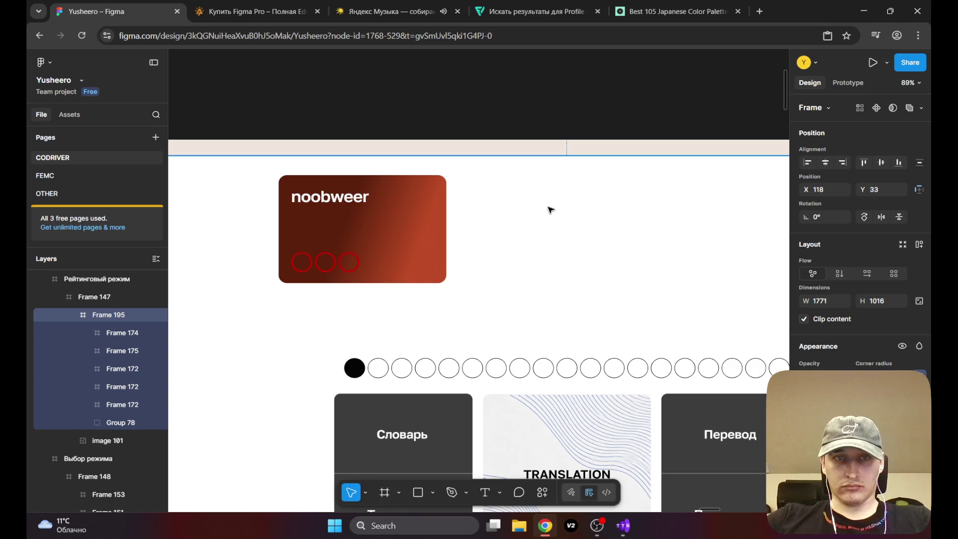
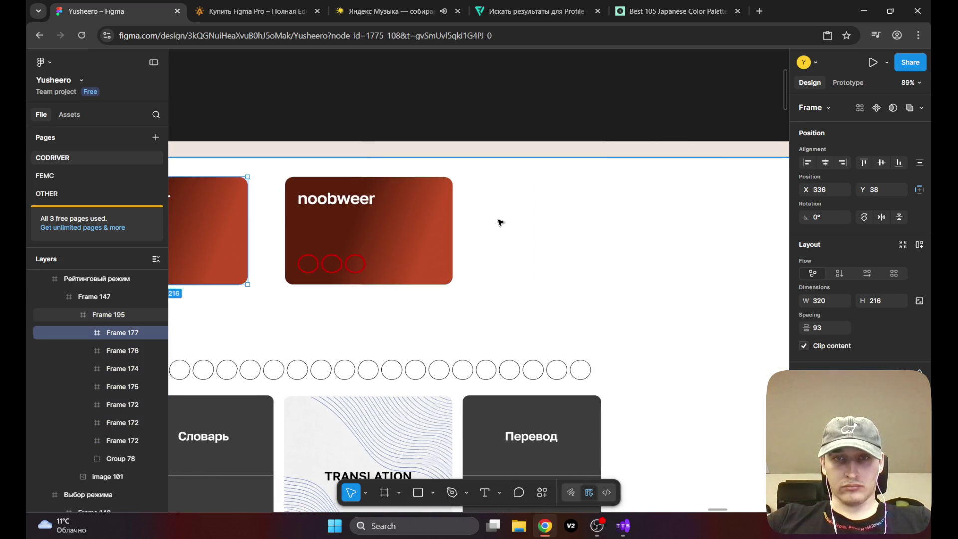
Step: Duplicate the left noobweer card into a third card at the right end of the row
mouse_move(214, 229)
left_mouse_down("alt")
mouse_move(647, 235)
mouse_move(625, 232)
left_mouse_up("alt")
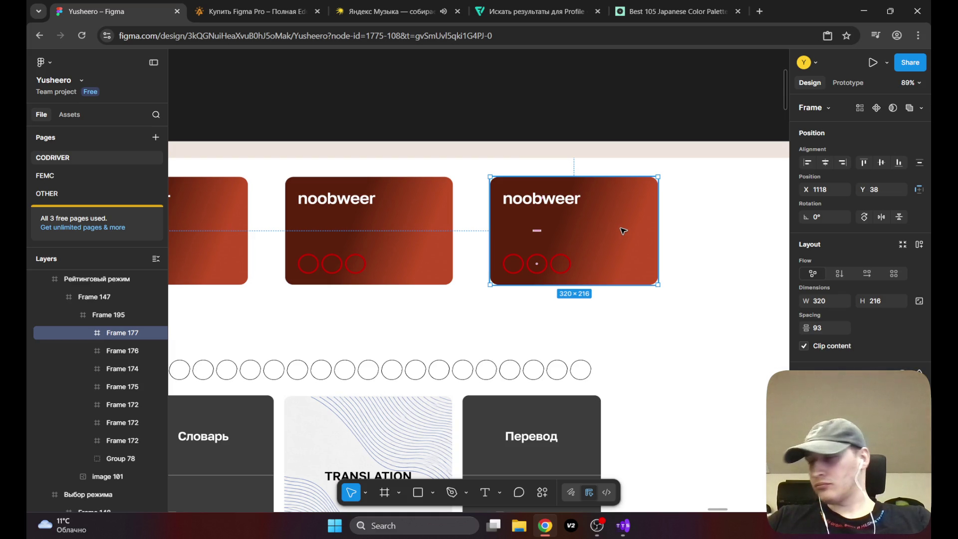
left_click(439, 210)
left_click(438, 210)
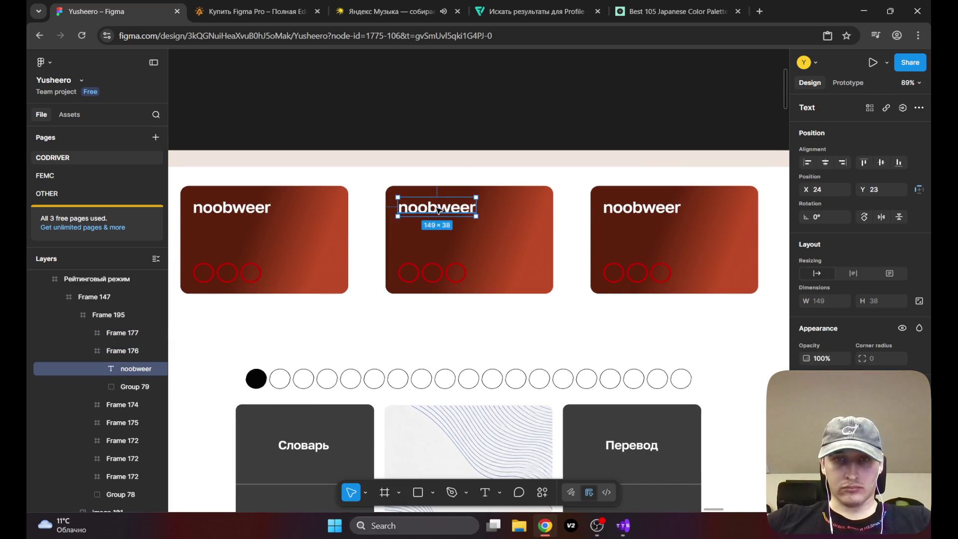
Step: Change the middle card's player name to igsltk and the right card's to Jaxx22
double_click(451, 211)
type("i")
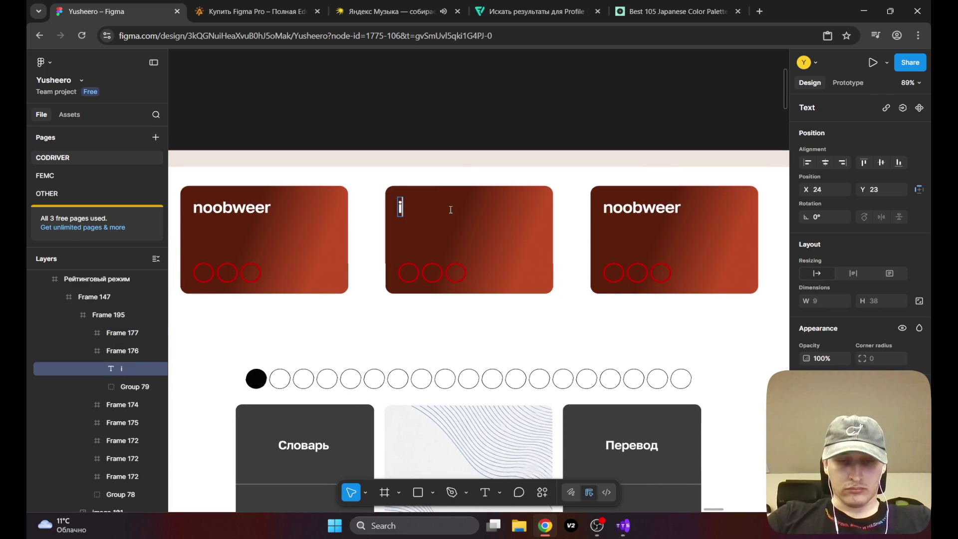
type("gs")
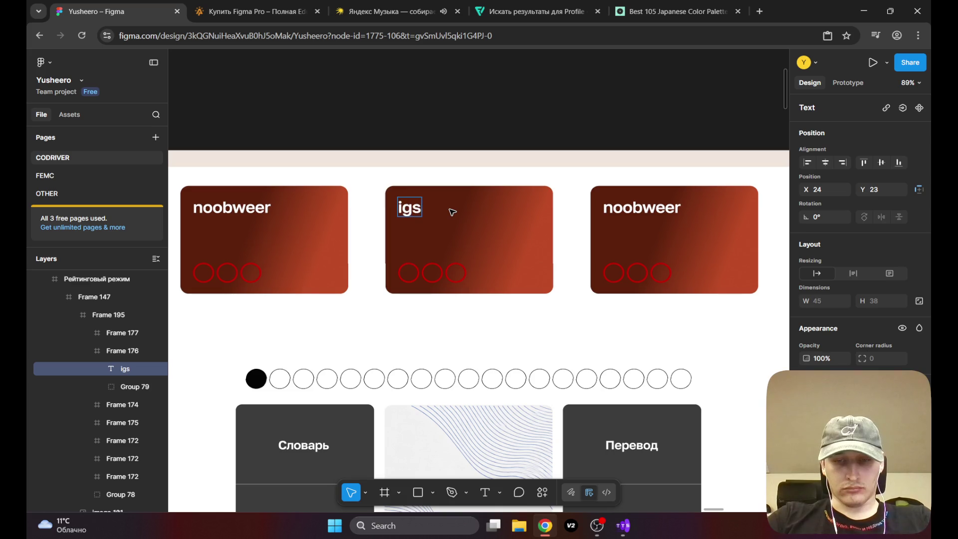
type("ltk")
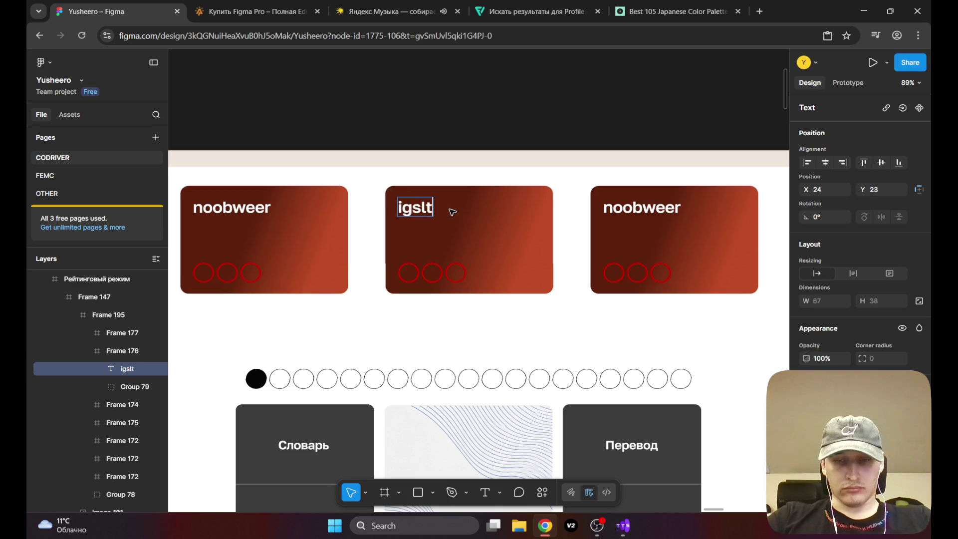
double_click(637, 209)
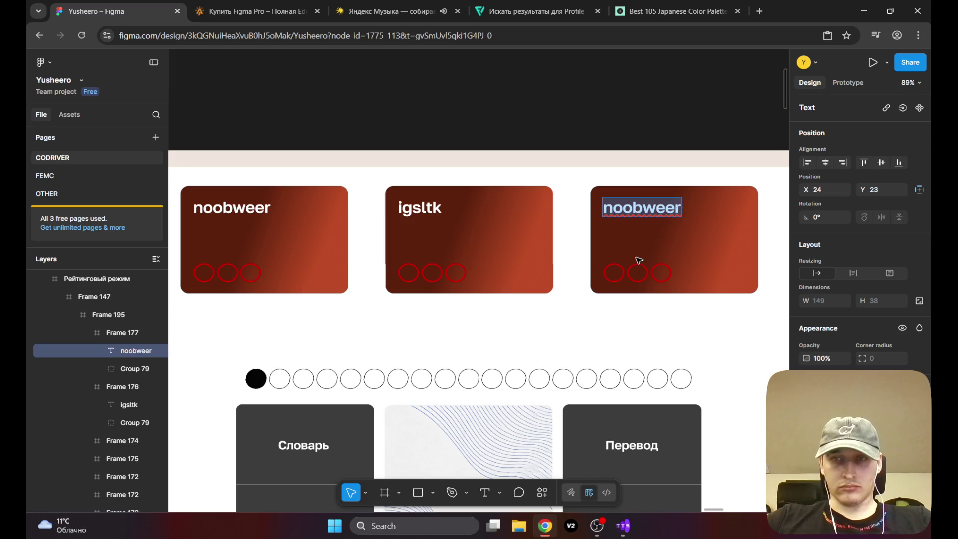
type("Jaxx22")
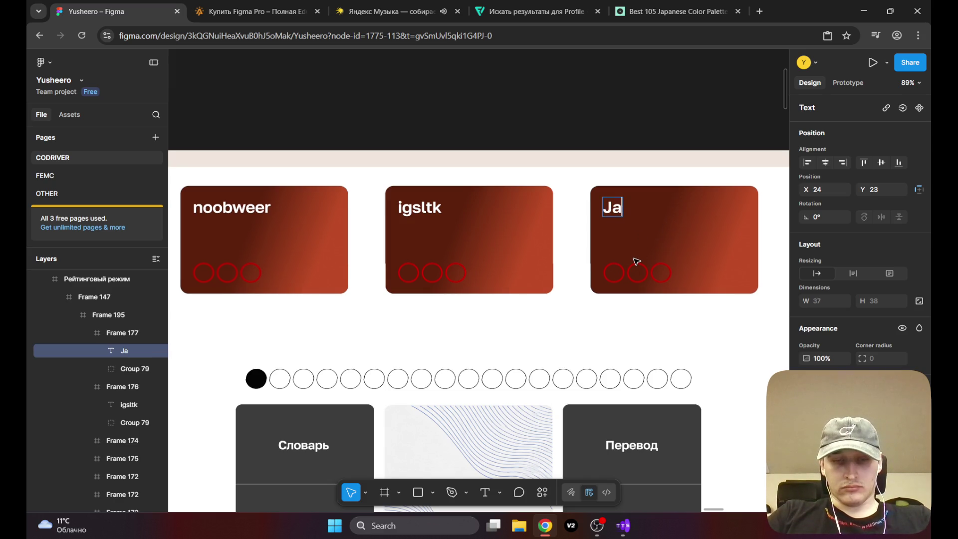
key("Escape")
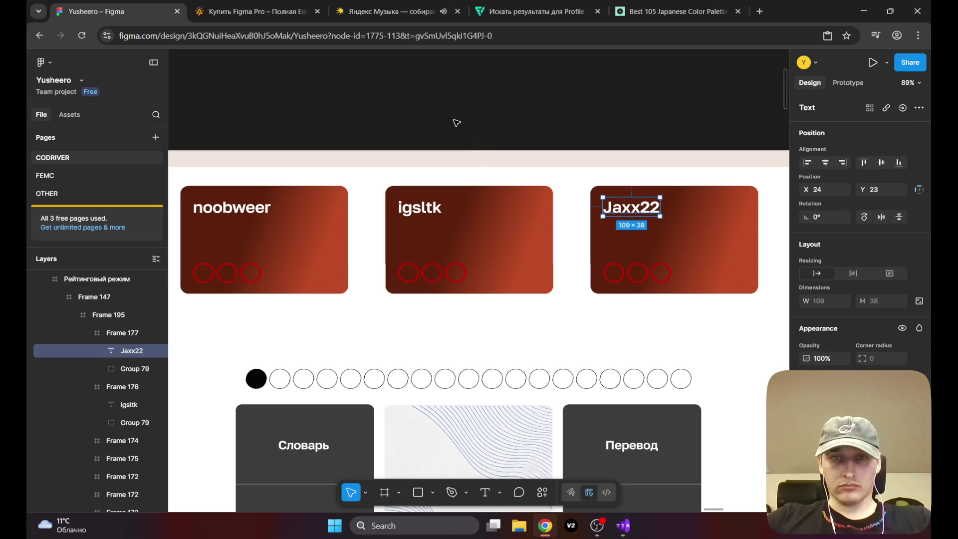
scroll(514, 302, "down", 5, "ctrl")
scroll(512, 234, "down", 2)
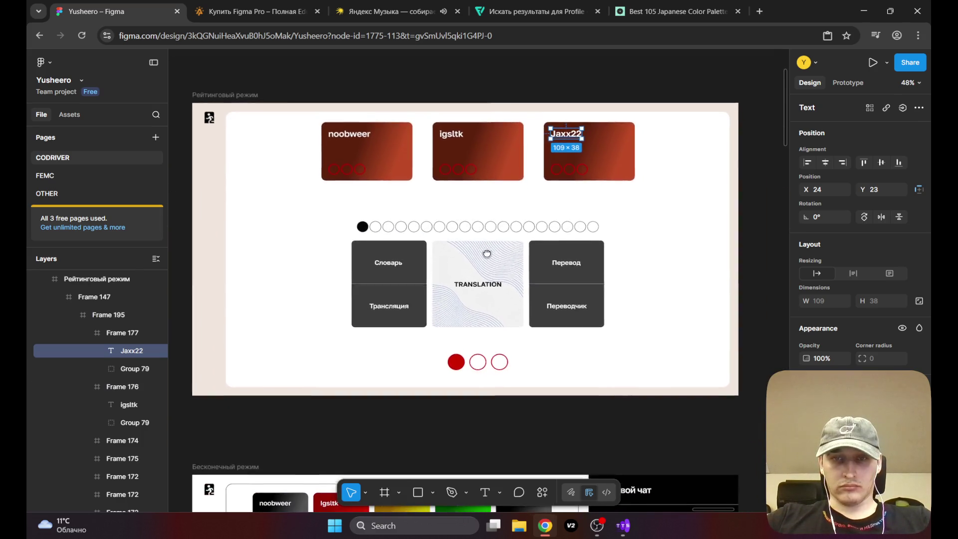
scroll(497, 265, "up", 2)
left_click(535, 76)
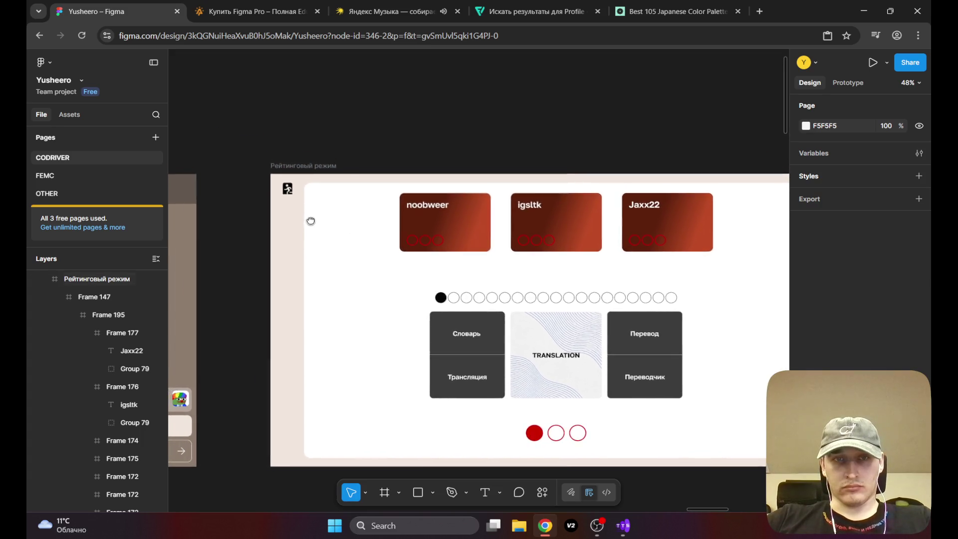
scroll(309, 201, "up", 5, "ctrl")
left_click(309, 202)
left_click(439, 97)
left_click_drag(481, 327, 362, 265)
scroll(362, 265, "down", 5, "ctrl")
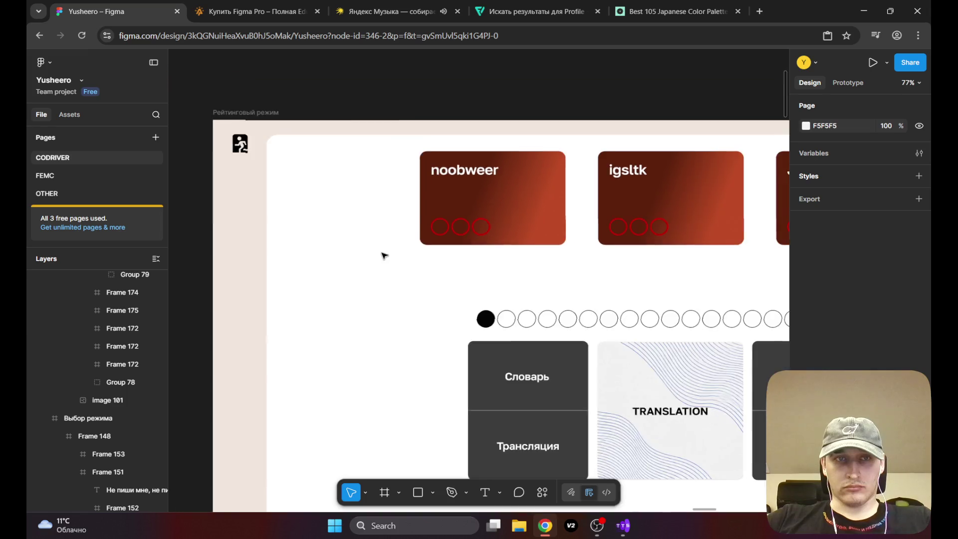
scroll(306, 225, "up", 1, "ctrl")
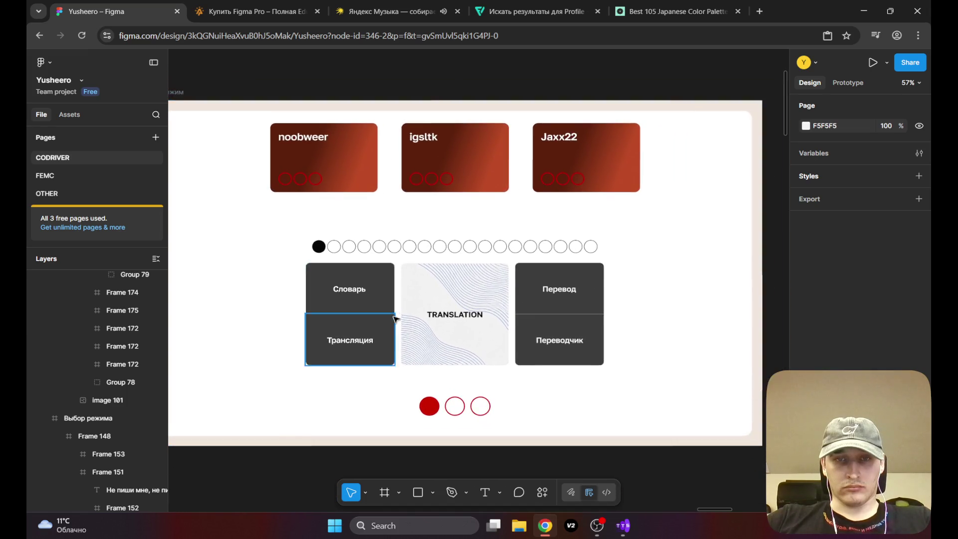
scroll(395, 320, "up", 4, "ctrl")
scroll(396, 319, "down", 4, "ctrl")
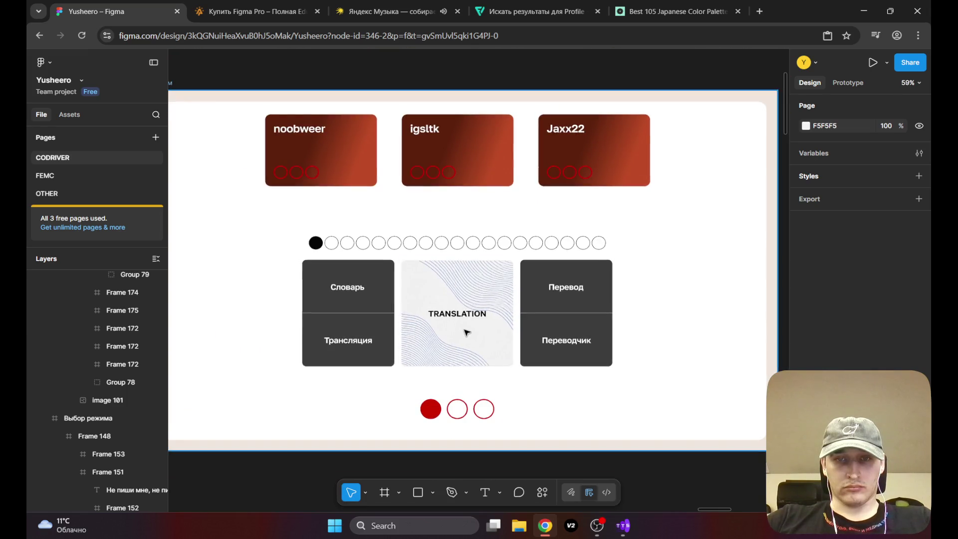
scroll(464, 303, "up", 3, "ctrl")
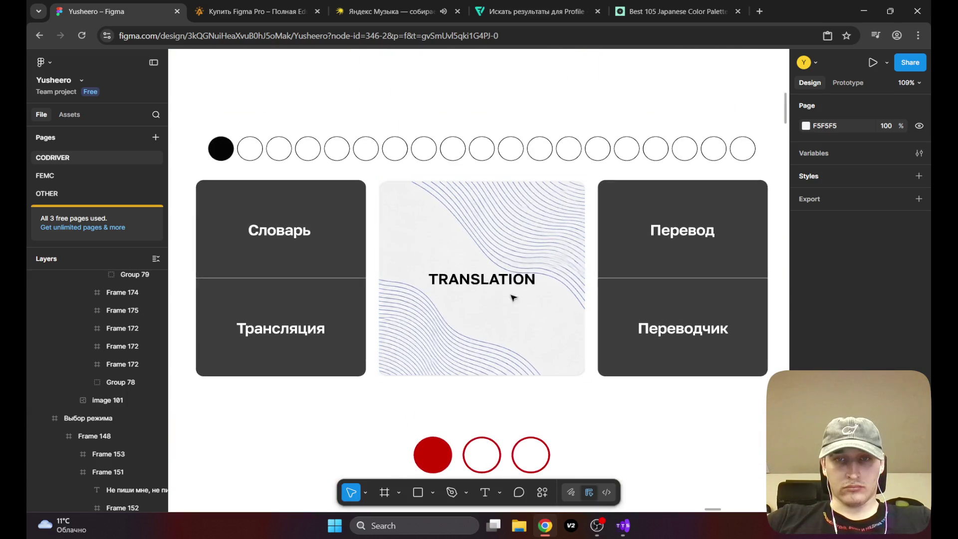
scroll(539, 275, "down", 5, "ctrl")
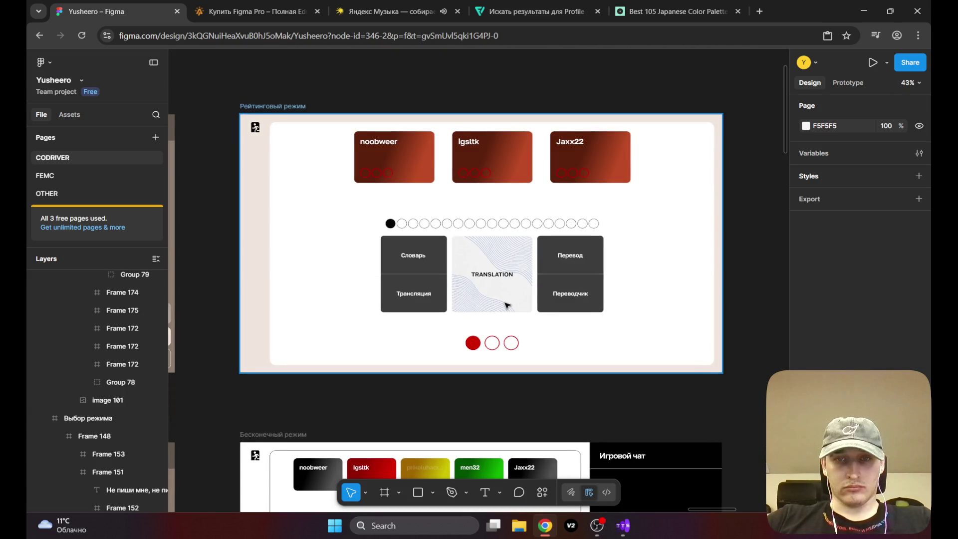
scroll(469, 281, "down", 1)
mouse_move(469, 281)
left_mouse_down()
mouse_move(490, 288)
mouse_move(470, 281)
left_mouse_up()
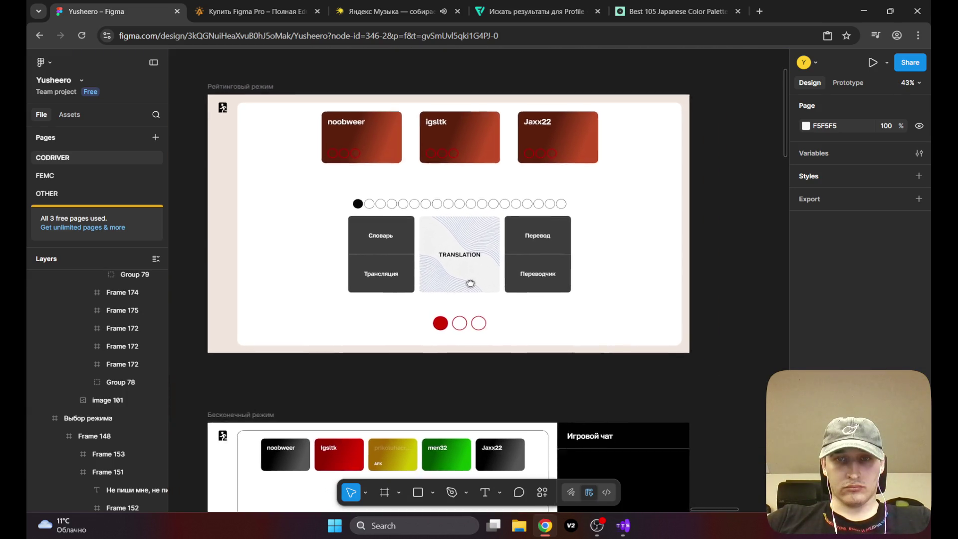
scroll(442, 324, "up", 4, "ctrl")
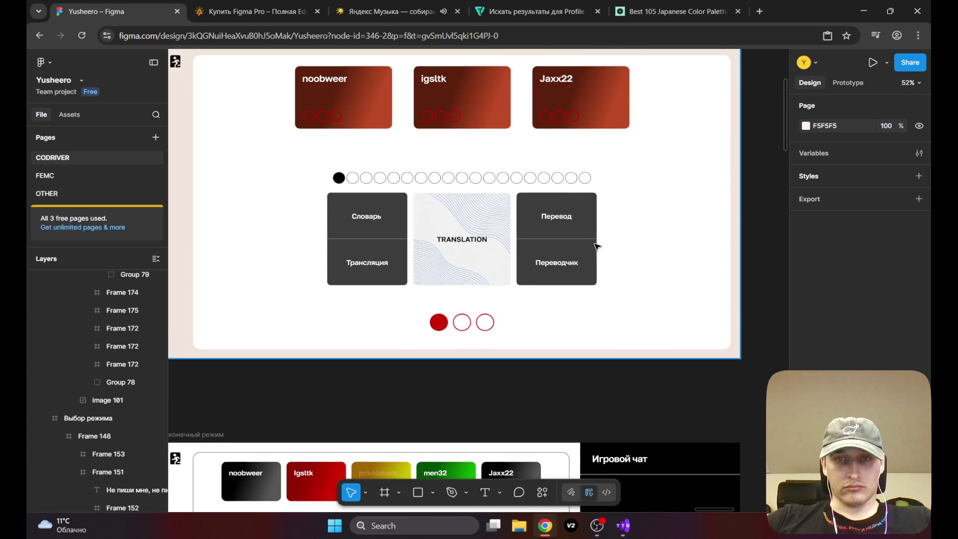
scroll(477, 257, "up", 2)
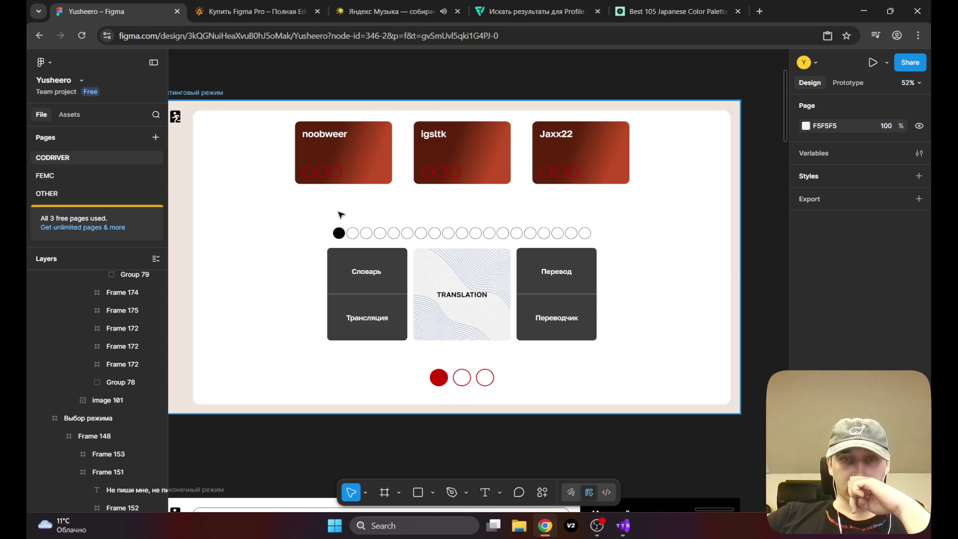
left_click(552, 267)
double_click(552, 267)
double_click(552, 266)
double_click(553, 266)
double_click(553, 266)
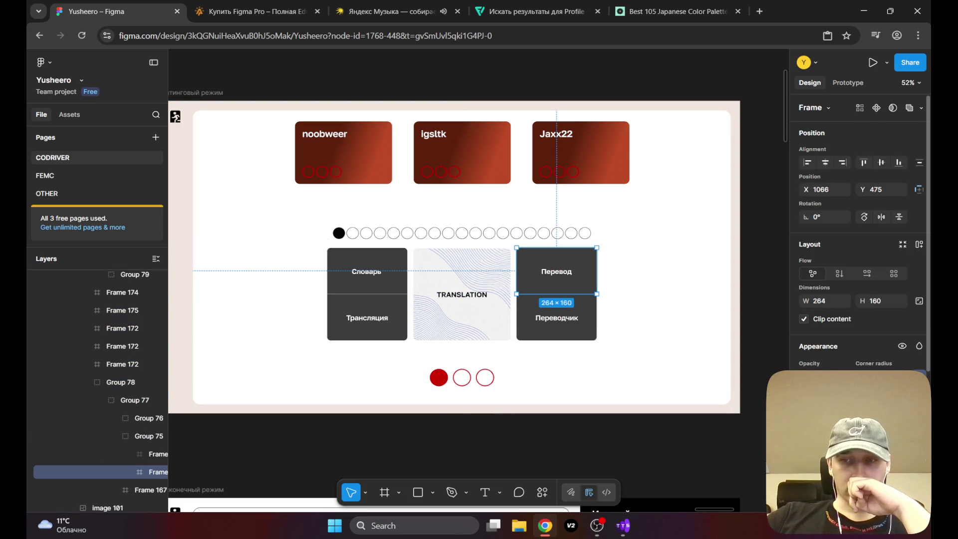
Step: Switch the Перевод card fill to a linear gradient starting at bright green 54E46A
left_click(805, 419)
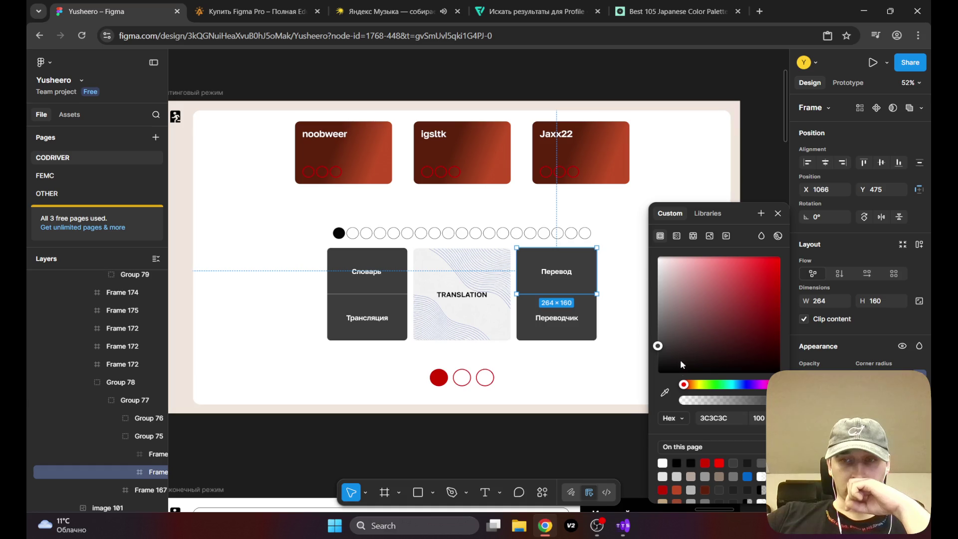
left_click(676, 236)
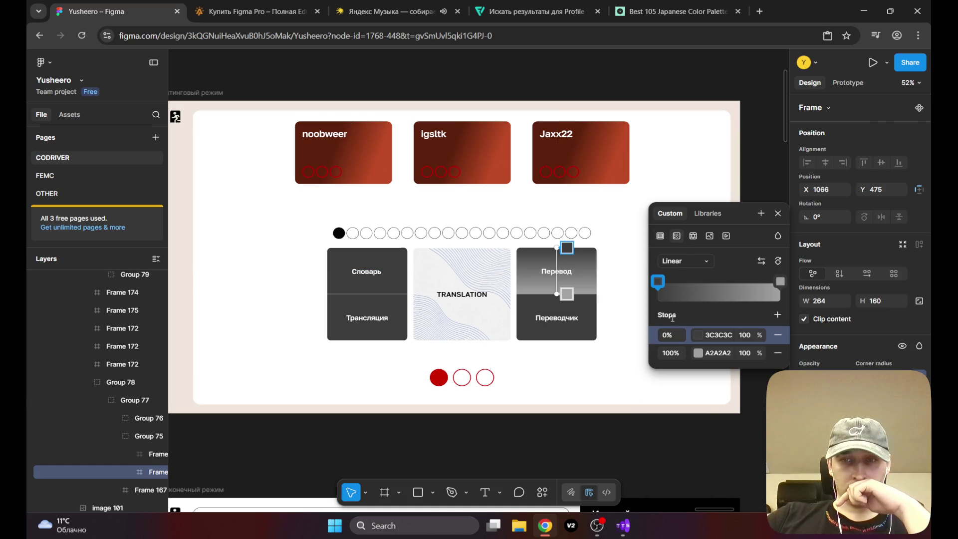
left_click(699, 336)
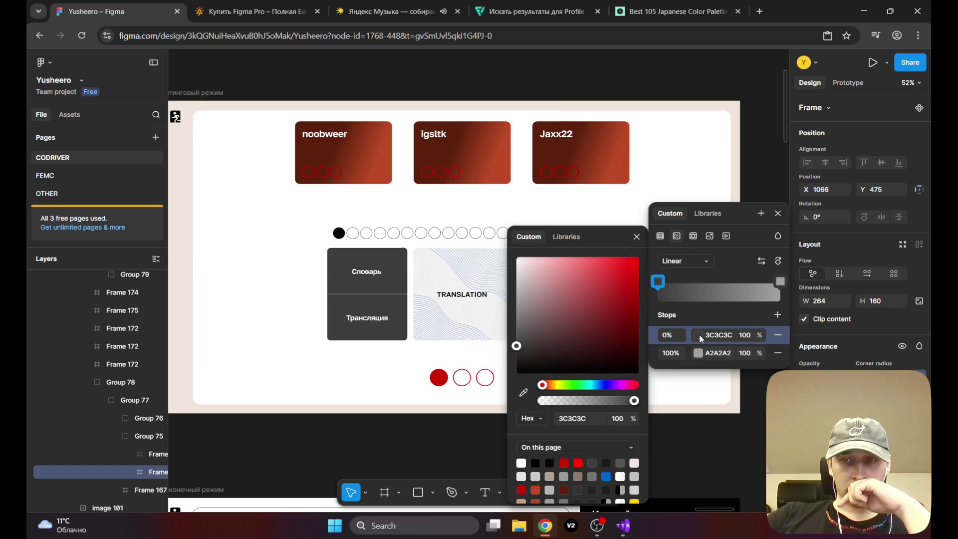
left_click(582, 386)
left_click_drag(580, 388, 577, 388)
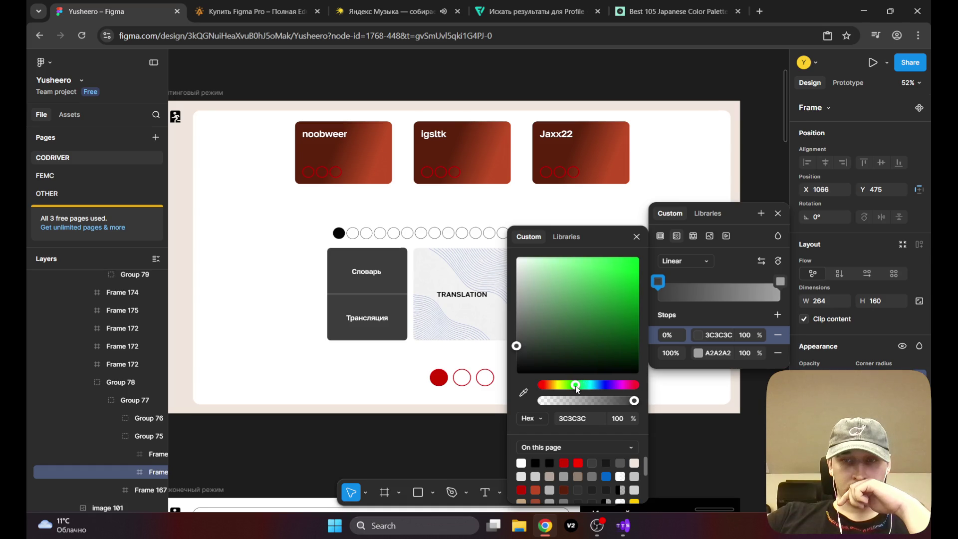
left_click_drag(609, 287, 594, 273)
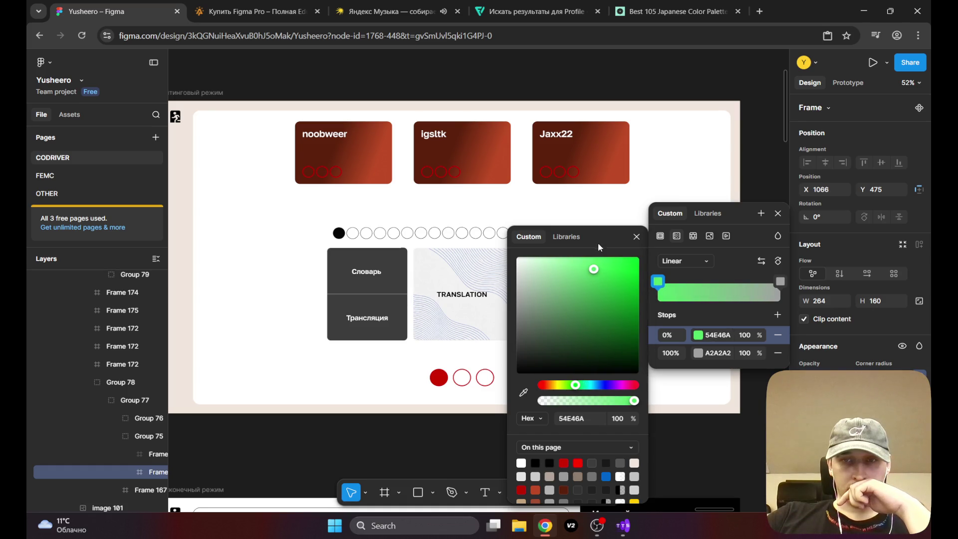
left_click_drag(734, 211, 737, 236)
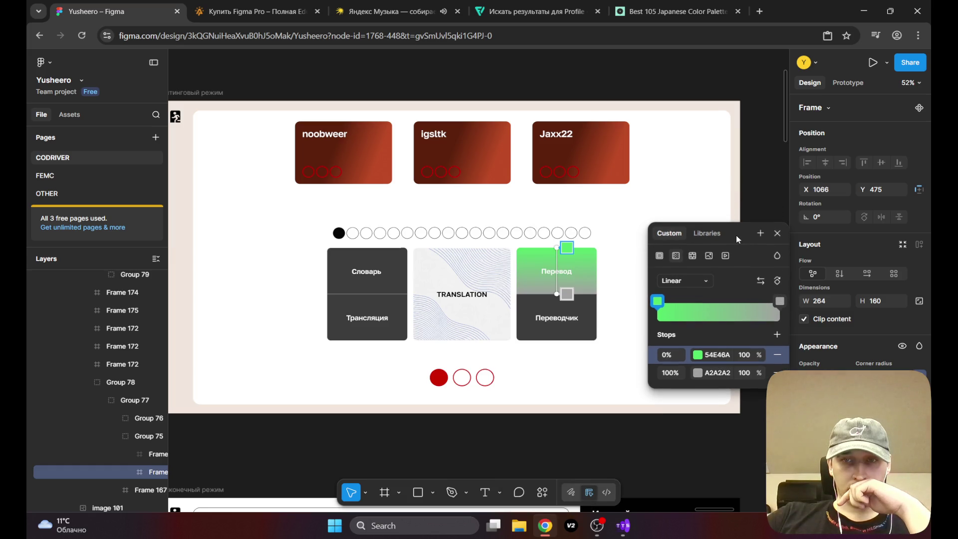
Step: Copy 54E46A into the gradient's end stop and darken that stop to 145A1F
left_click(714, 355)
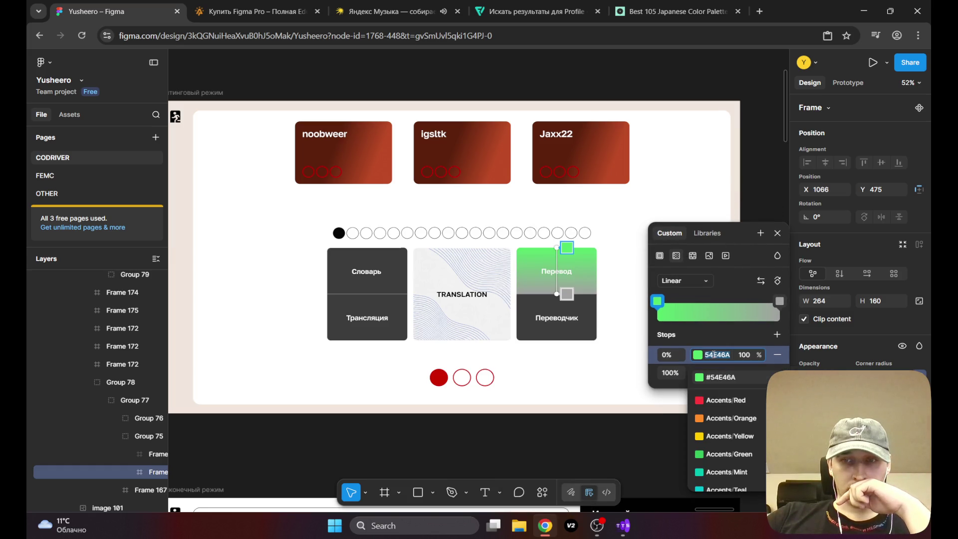
key("ctrl+c")
left_click(717, 373)
key("ctrl+v")
key("Return")
left_click(698, 373)
left_click_drag(615, 343, 611, 332)
key("Escape")
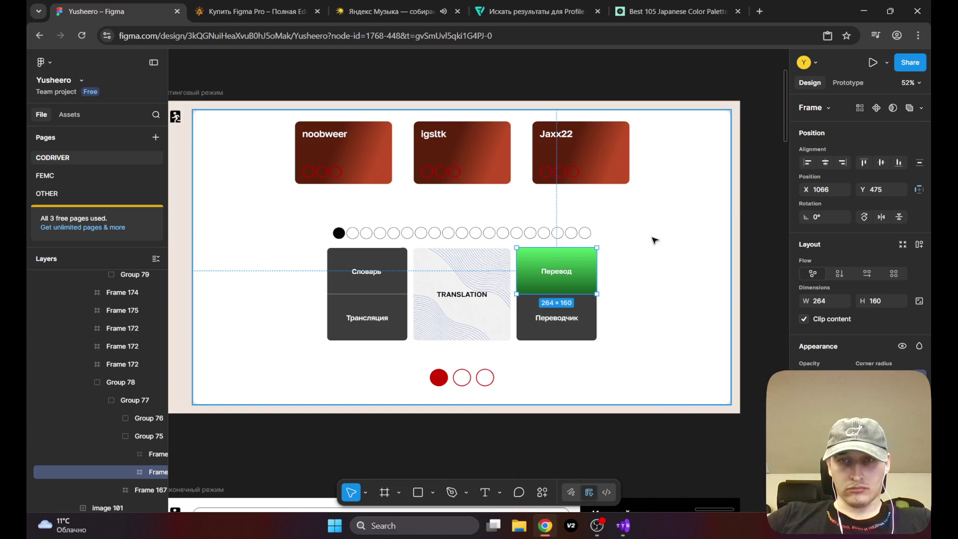
left_click(666, 266)
scroll(529, 292, "up", 5)
left_click_drag(546, 289, 638, 257)
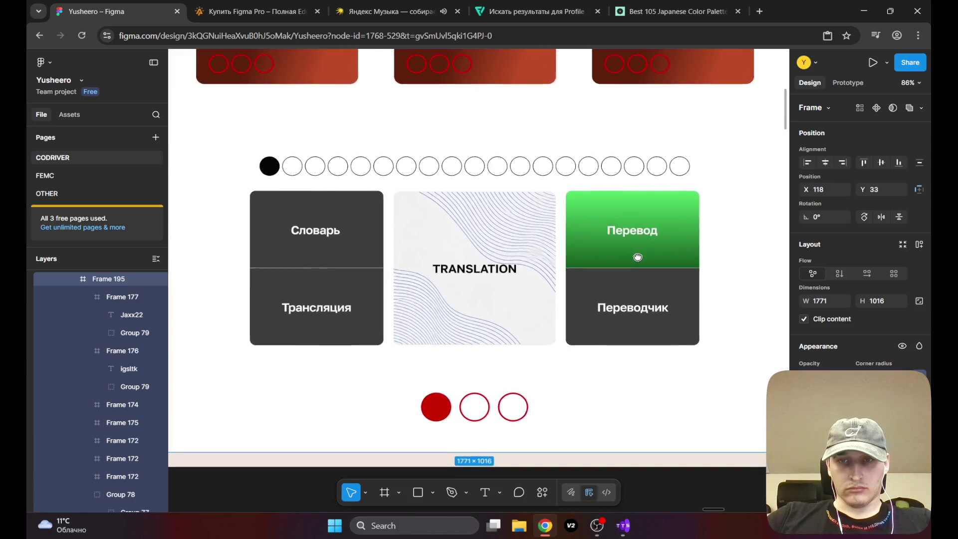
scroll(519, 260, "down", 3)
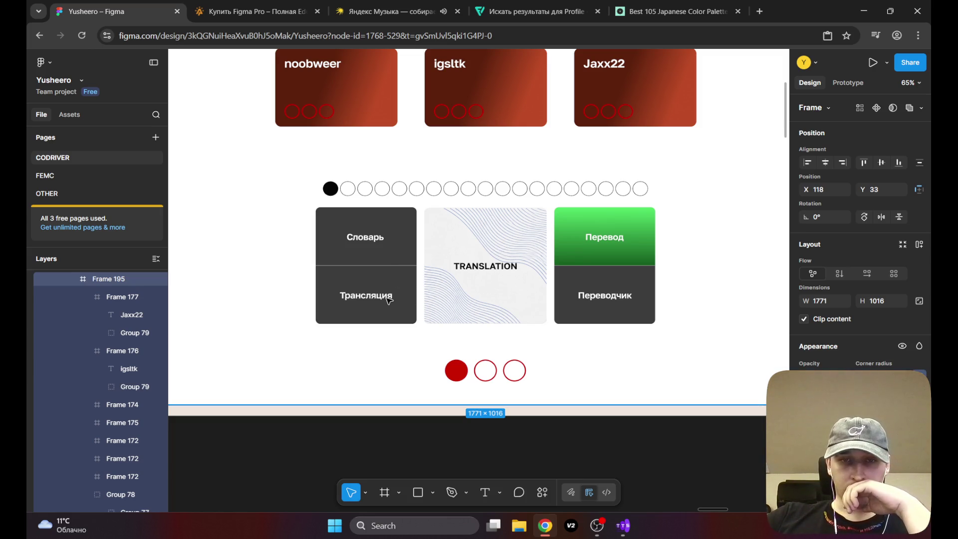
left_click(374, 240)
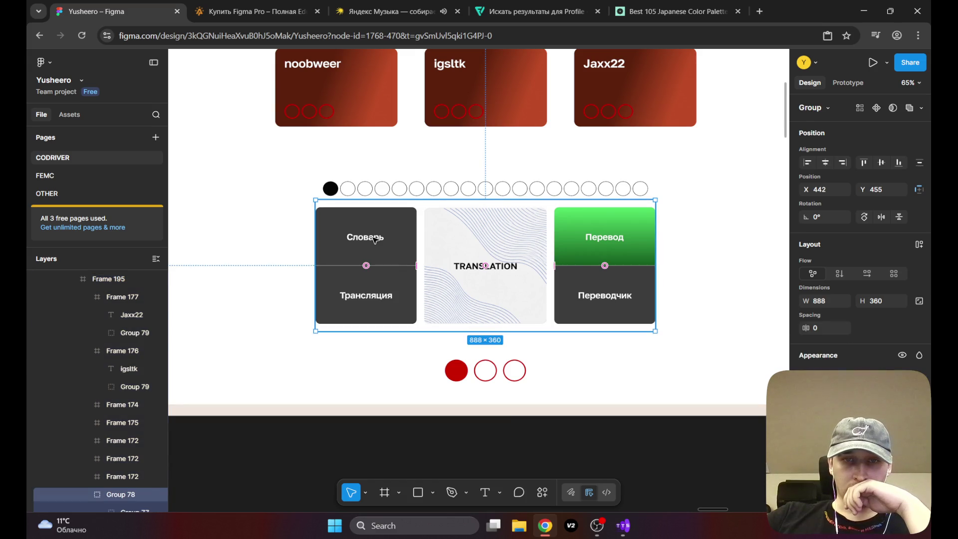
Step: Give the Словарь half a linear gradient fill starting at bright red BF0000
left_click(374, 239)
left_click(375, 239)
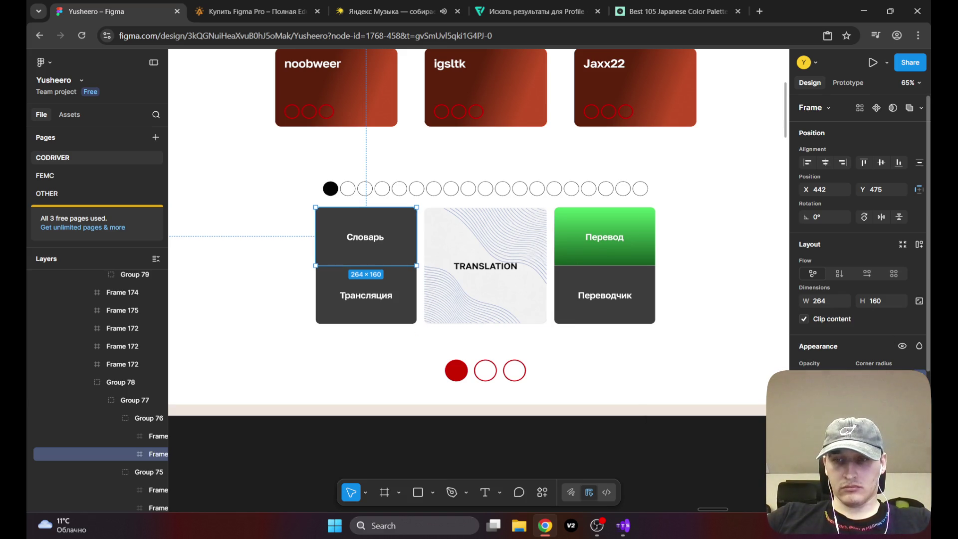
left_click(804, 424)
left_click(677, 236)
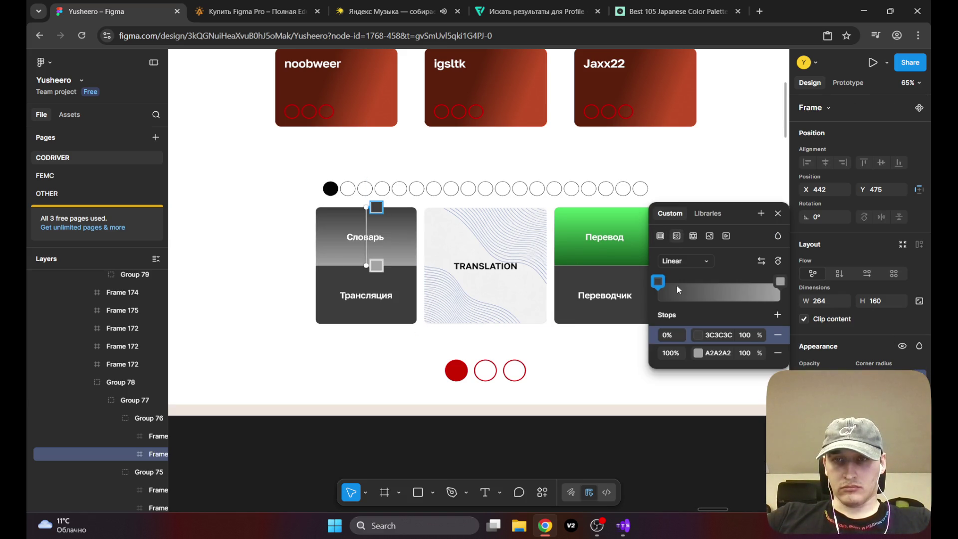
left_click(709, 338)
left_click(699, 335)
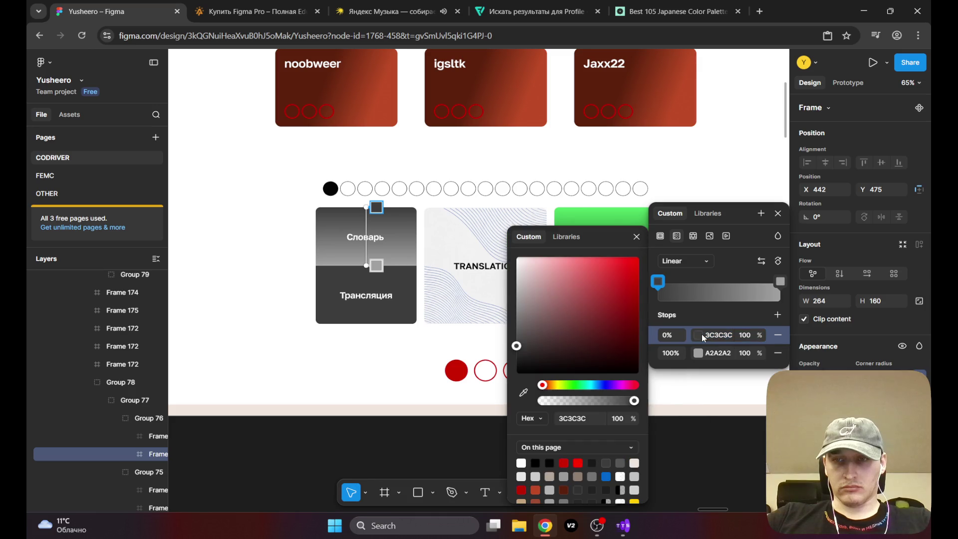
left_click(618, 305)
mouse_move(637, 299)
left_mouse_down()
mouse_move(640, 278)
mouse_move(641, 291)
left_mouse_up()
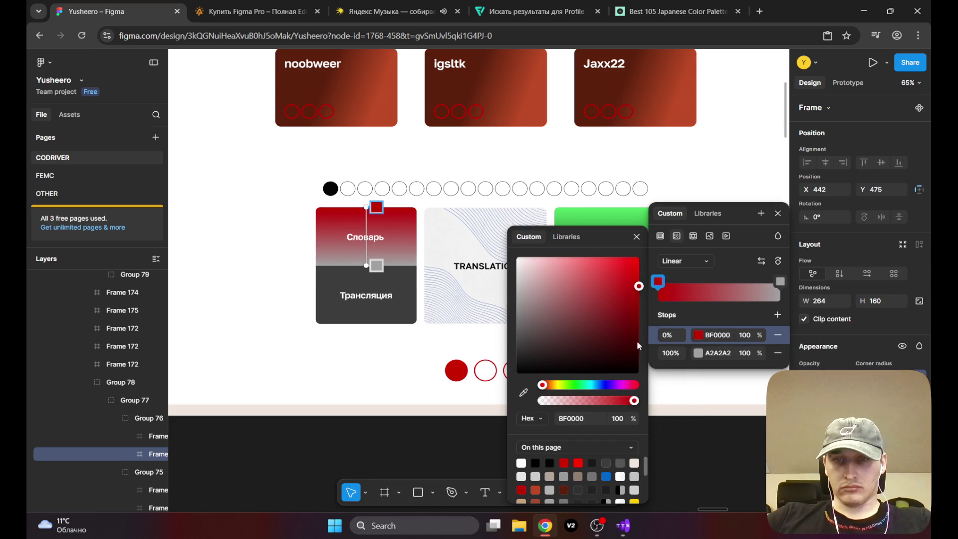
left_click(718, 336)
Step: Paste the red into the gradient's end stop and darken it to 590303
left_click(717, 317)
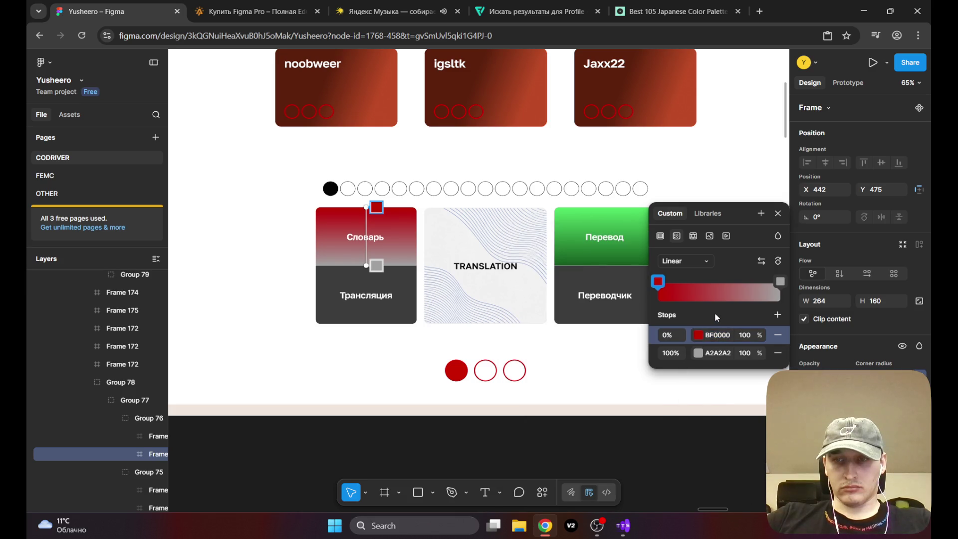
left_click(715, 353)
key("ctrl+v")
key("Return")
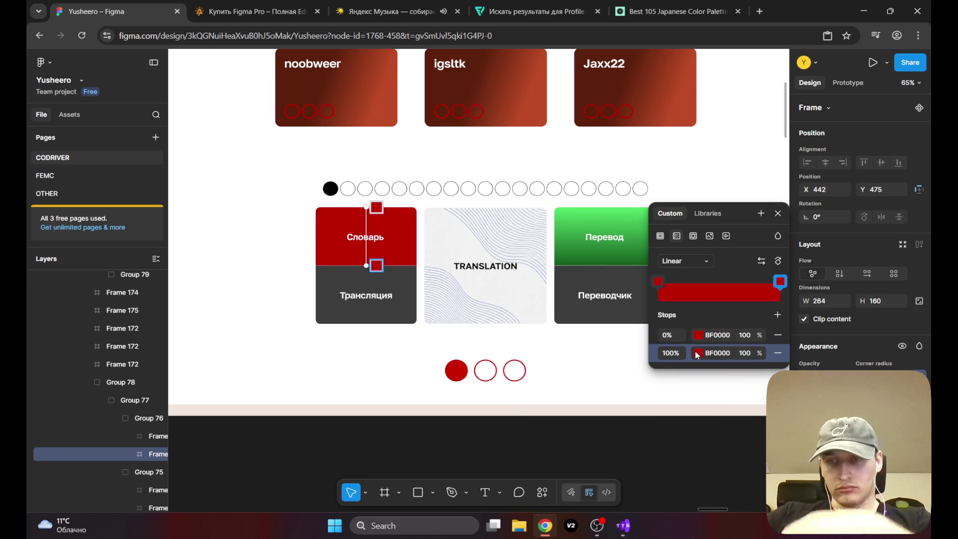
left_click(699, 353)
left_click_drag(642, 312, 637, 341)
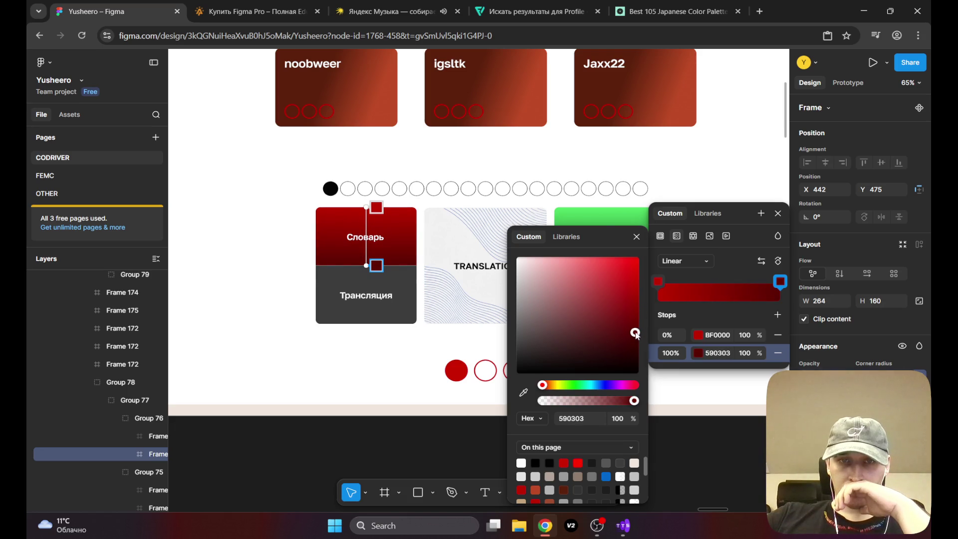
left_click(599, 162)
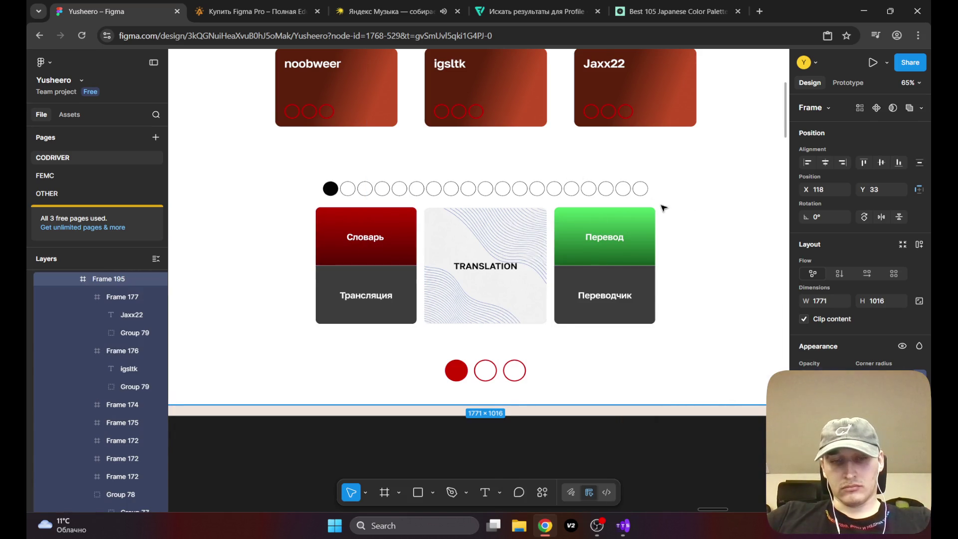
Step: Duplicate the Рейтинговый режим screen and place the copy to the right of the original
scroll(518, 225, "down", 2)
scroll(518, 226, "down", 5)
scroll(521, 270, "up", 3)
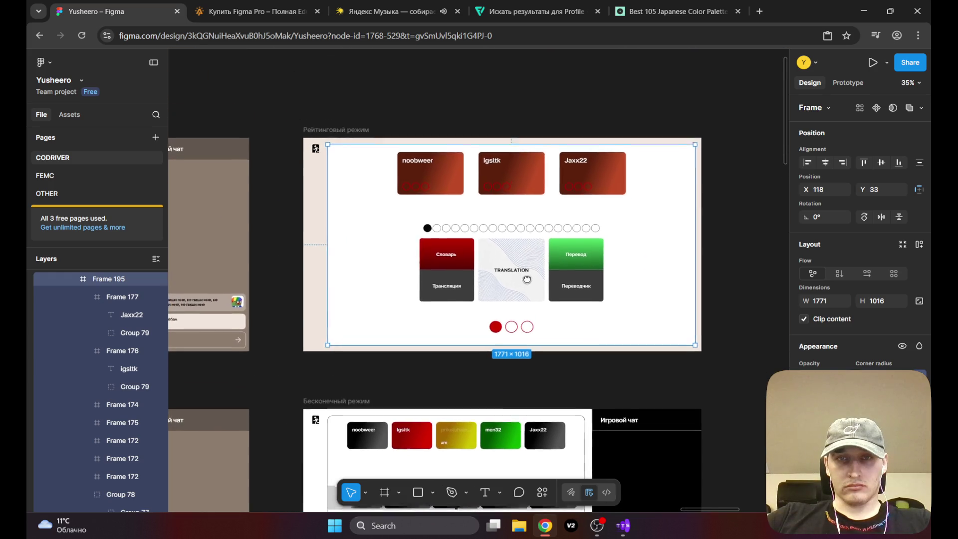
scroll(508, 266, "up", 2)
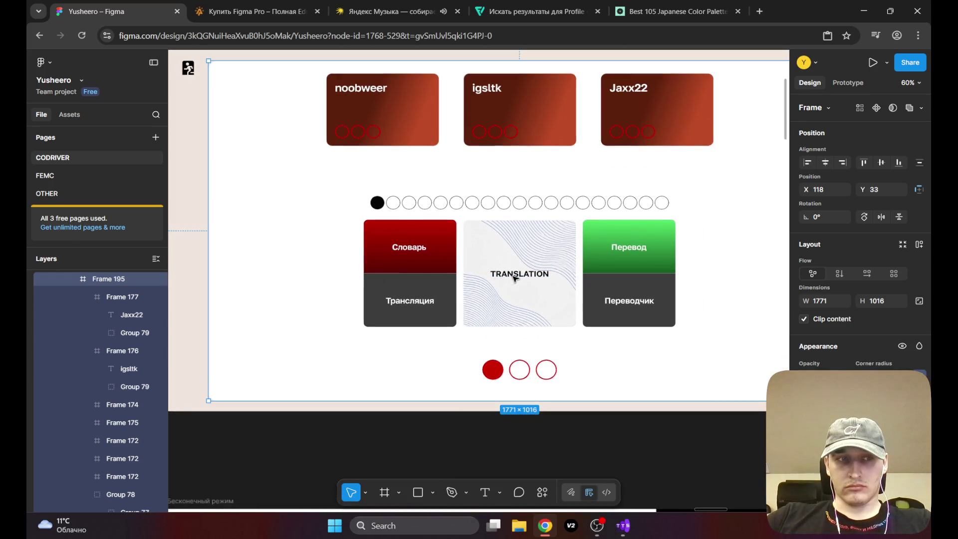
scroll(514, 278, "up", 2)
scroll(515, 277, "up", 3)
scroll(514, 277, "down", 3)
scroll(503, 238, "right", 2)
scroll(435, 206, "down", 2)
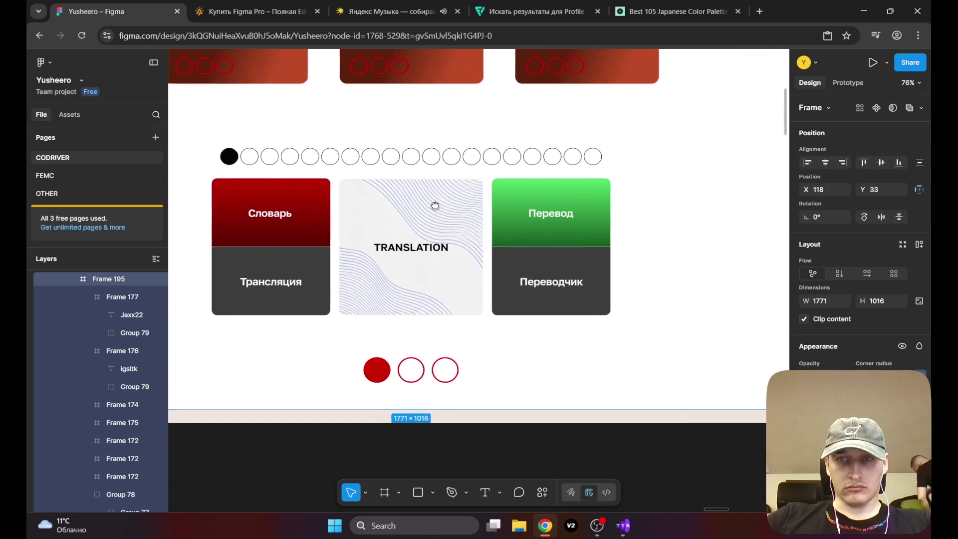
scroll(452, 222, "down", 3)
scroll(399, 240, "up", 2)
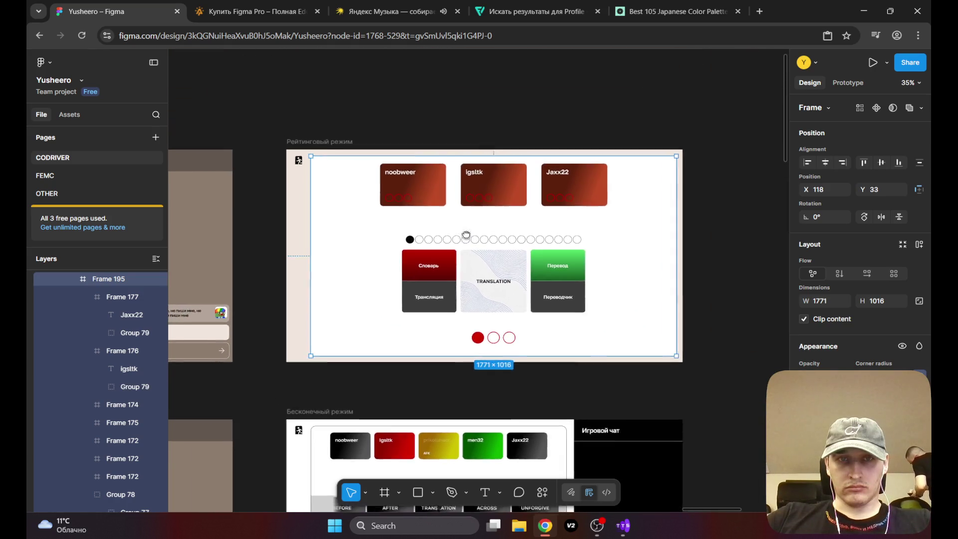
scroll(391, 247, "up", 2)
mouse_move(417, 266)
left_mouse_down()
mouse_move(364, 203)
mouse_move(332, 193)
mouse_move(377, 225)
left_mouse_up()
scroll(369, 230, "up", 1)
scroll(355, 236, "down", 1)
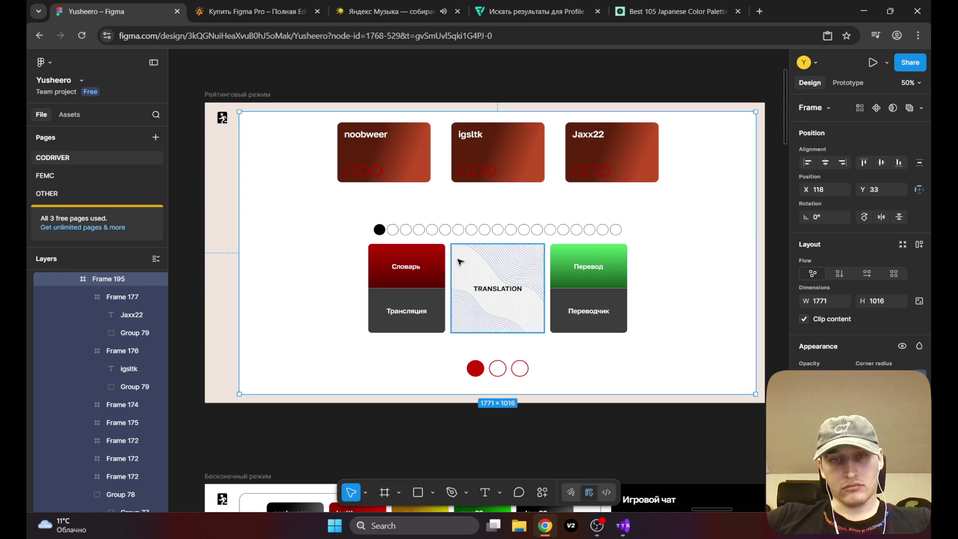
scroll(429, 272, "down", 5)
left_click_drag(411, 270, 457, 287)
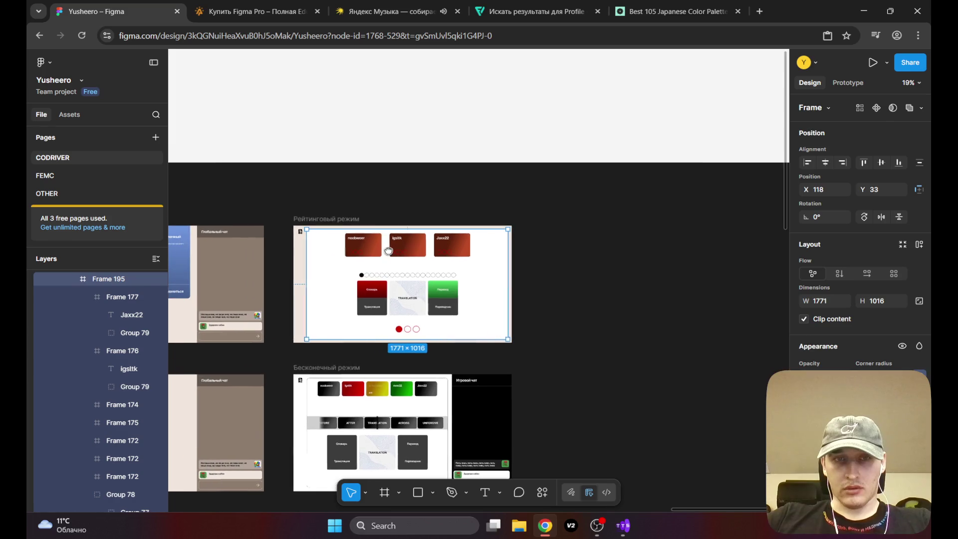
left_click(433, 224)
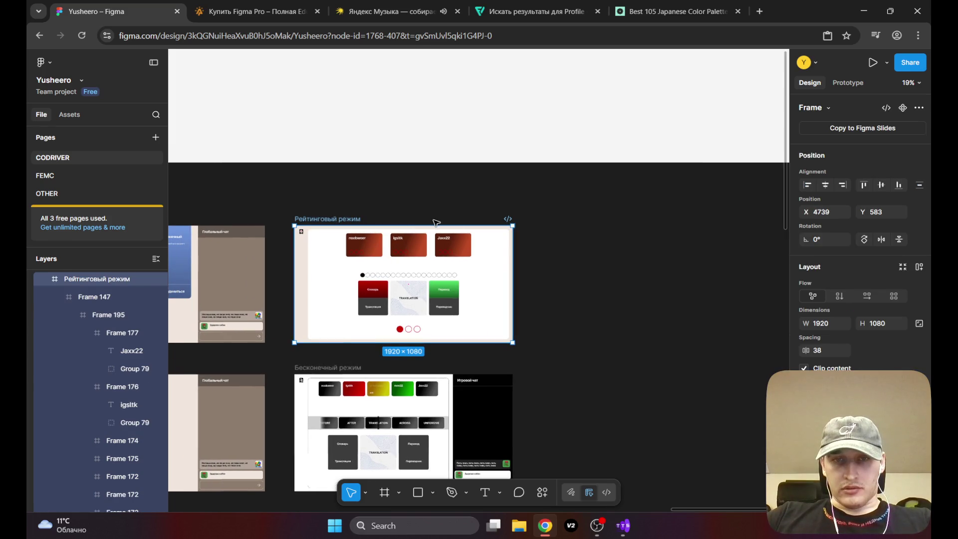
left_click(610, 266)
left_click_drag(307, 280, 558, 280)
Step: Widen the LANG COMP section to the right so it contains the duplicated screen
mouse_move(621, 376)
left_mouse_down()
mouse_move(524, 296)
mouse_move(584, 334)
mouse_move(481, 310)
left_mouse_up()
scroll(481, 310, "down", 5)
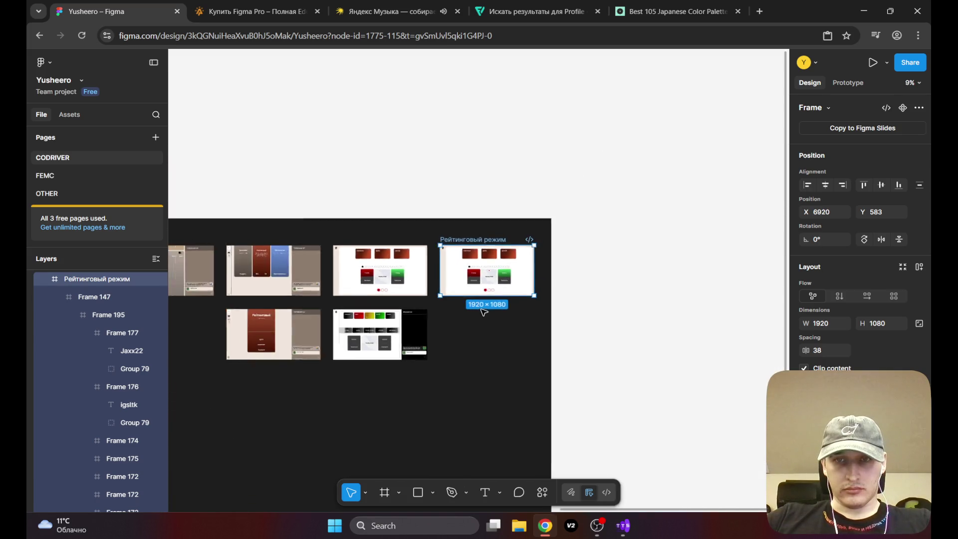
left_click(593, 321)
left_click(251, 233)
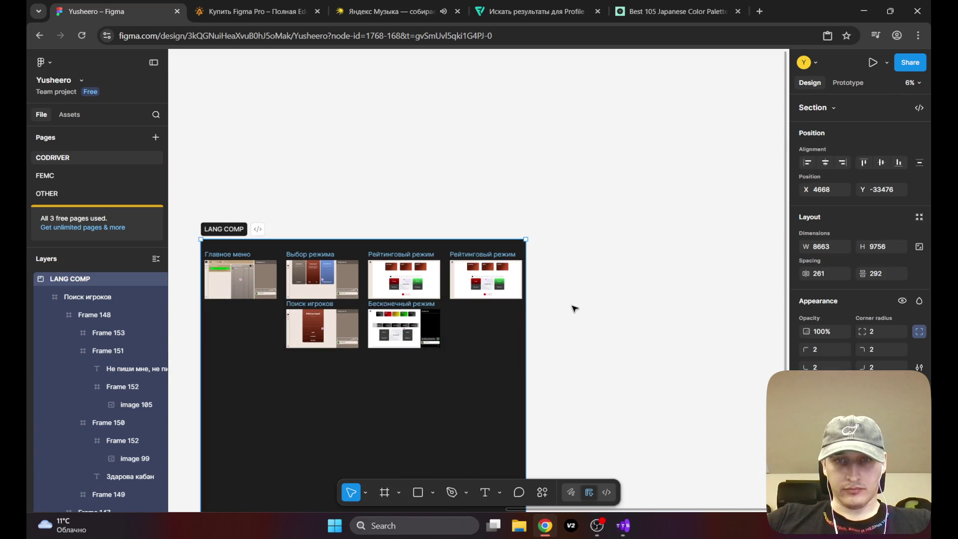
left_click(582, 308)
key("ctrl+a")
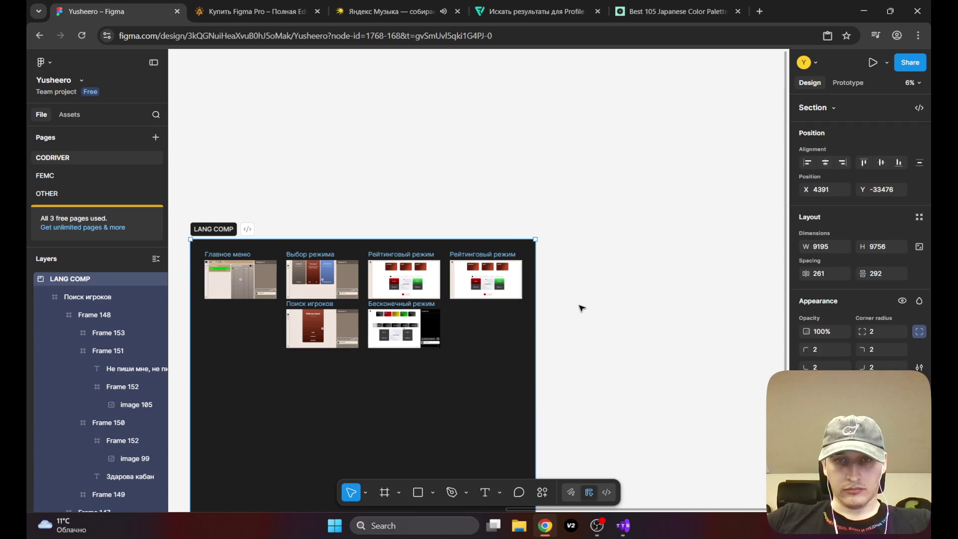
left_click_drag(536, 327, 779, 327)
left_click(467, 156)
Step: Pan back to the first Рейтинговый режим screen and select its name label
scroll(499, 236, "down", 2)
scroll(500, 236, "down", 1)
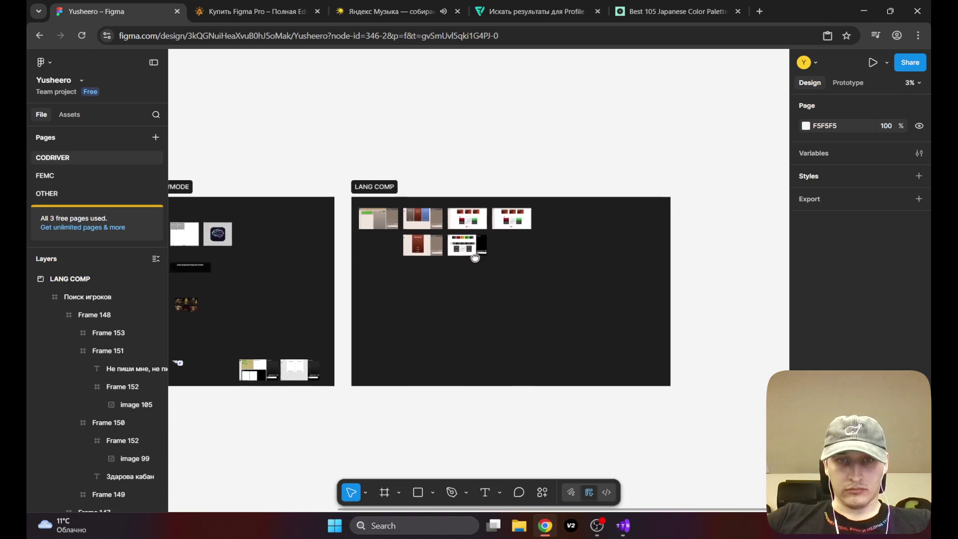
scroll(487, 250, "up", 8)
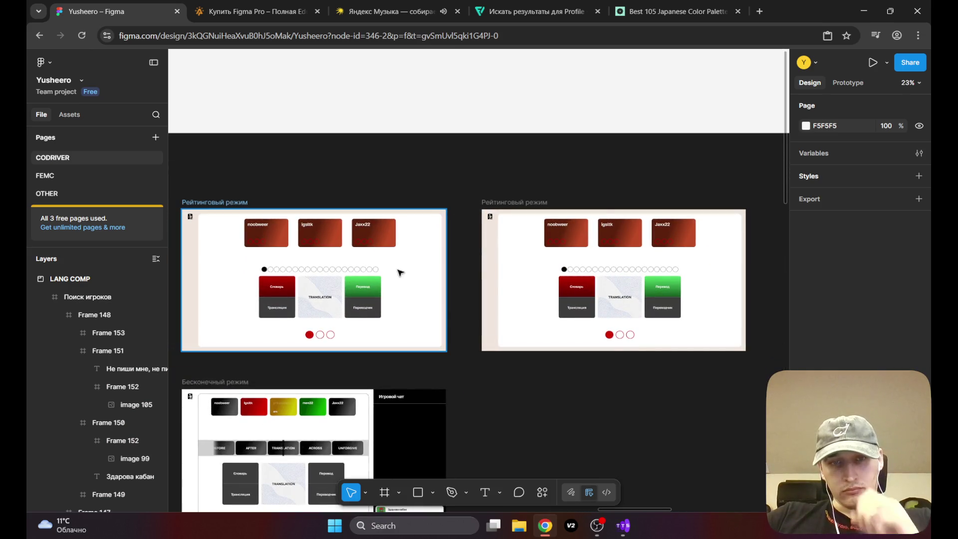
scroll(449, 252, "left", 7)
scroll(449, 253, "down", 2)
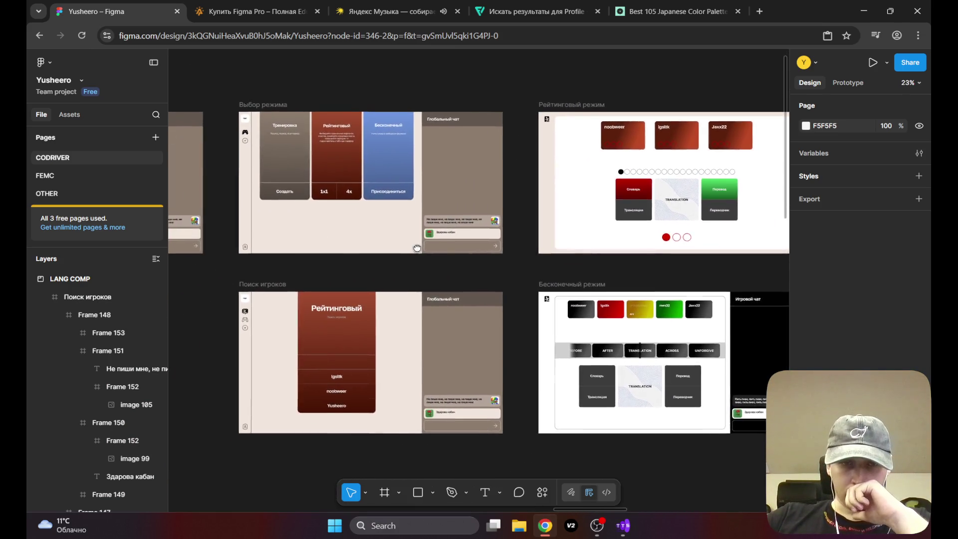
mouse_move(417, 248)
left_mouse_down()
mouse_move(298, 221)
mouse_move(334, 236)
mouse_move(204, 239)
left_mouse_up()
mouse_move(499, 244)
left_mouse_down()
mouse_move(477, 291)
mouse_move(649, 280)
mouse_move(667, 294)
mouse_move(556, 205)
left_mouse_up()
left_click(467, 199)
type("(J;b")
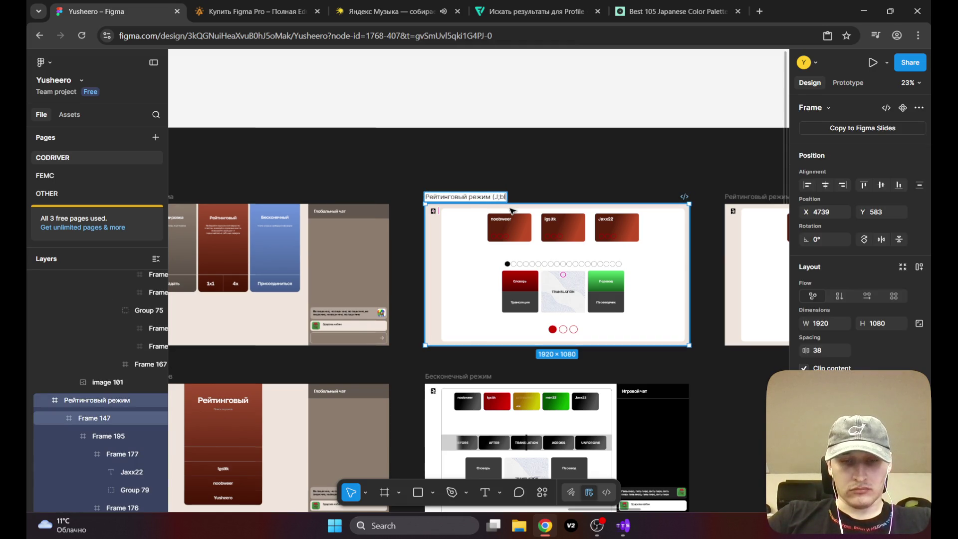
Step: Rename the first screen to 'Рейтинговый режим (Ожидание начала игры)'
type("fy")
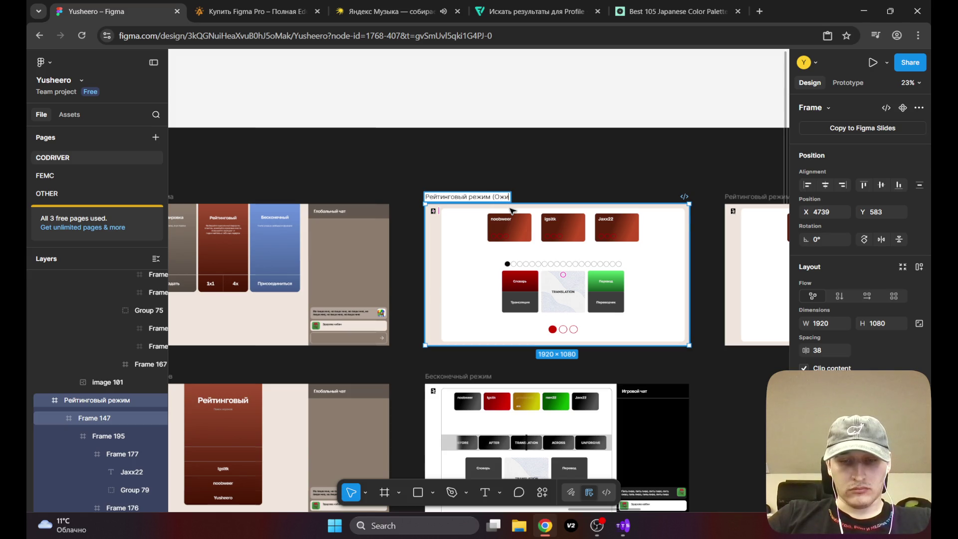
type("ие начала")
type("ы игры")
key("Return")
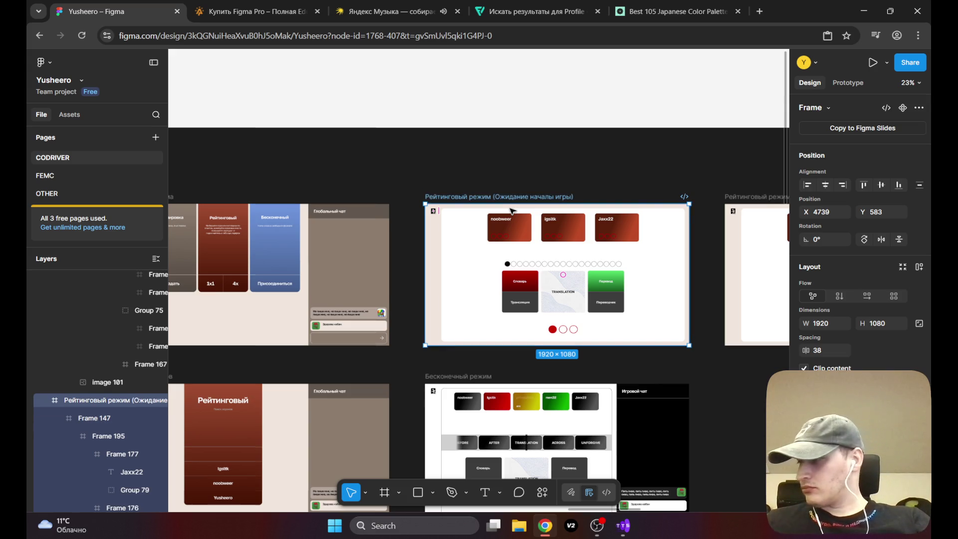
mouse_move(494, 155)
left_mouse_down()
mouse_move(377, 149)
mouse_move(488, 153)
left_mouse_up()
Step: In Yandex Music, skip four tracks ahead to 'Raven feat. Devilish Trio', then return to Figma
left_click(384, 11)
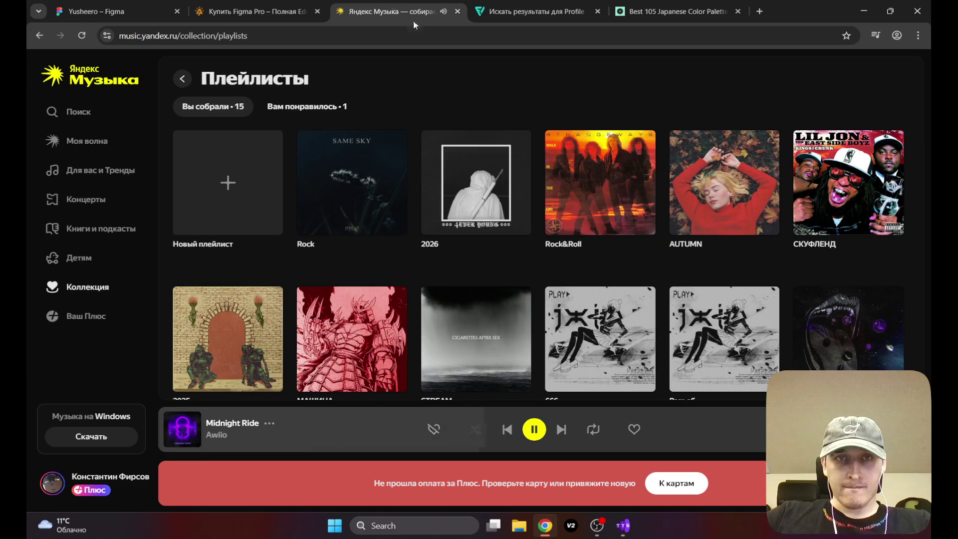
left_click(562, 430)
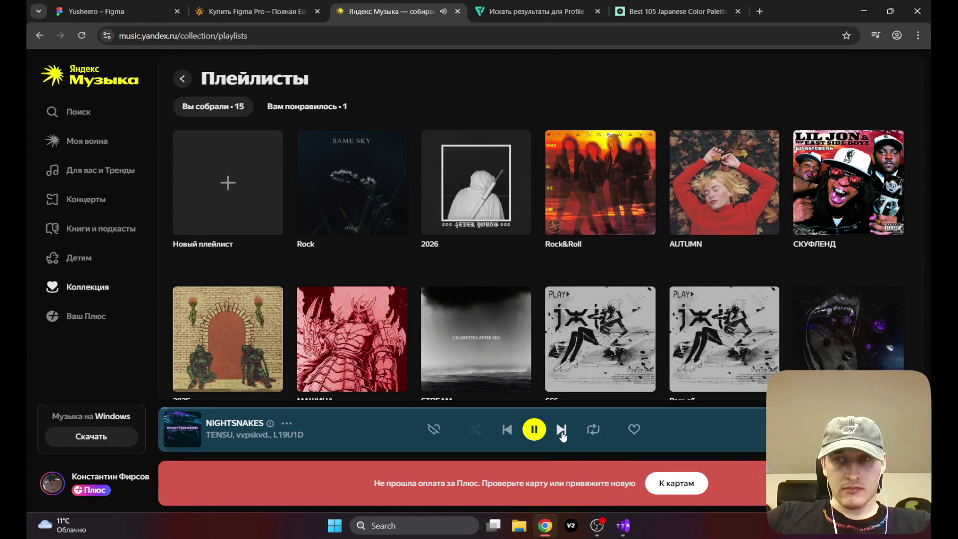
left_click(562, 430)
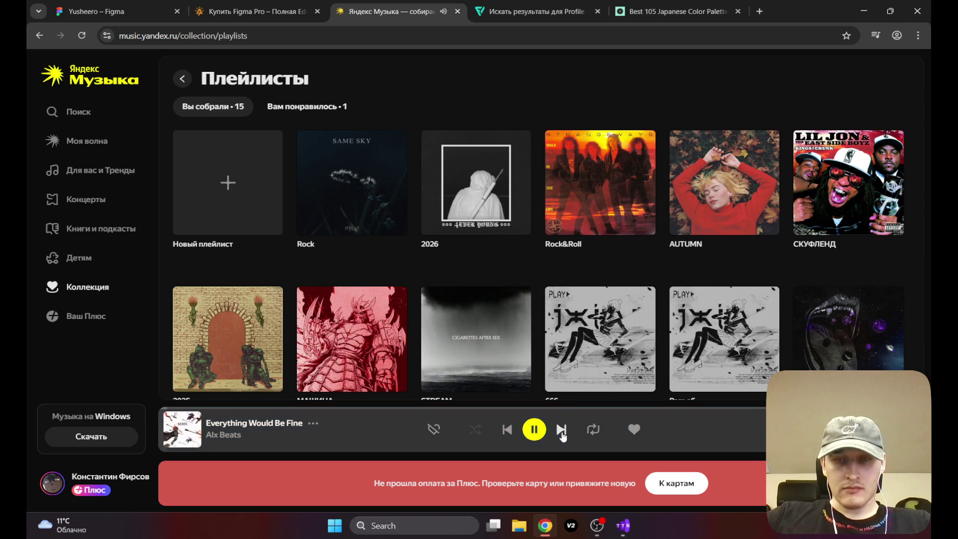
left_click(561, 430)
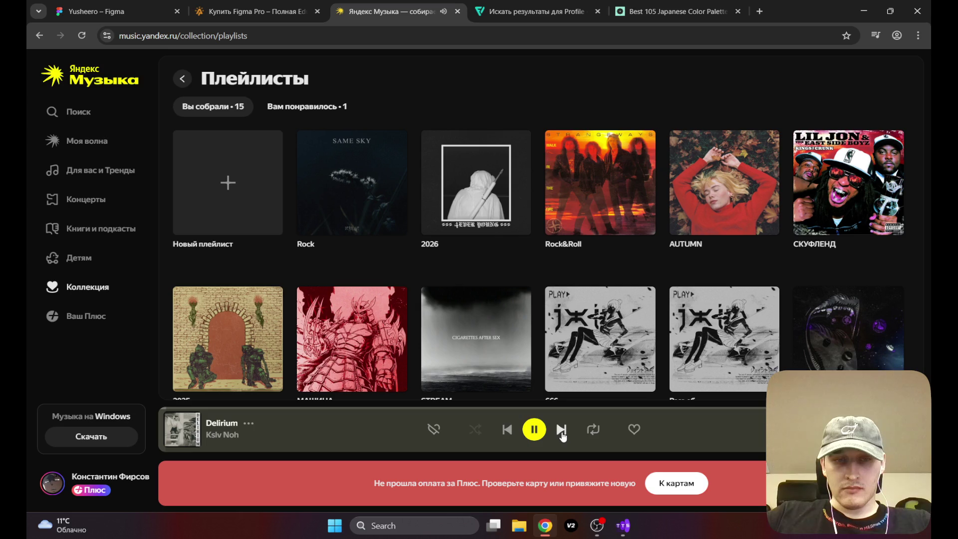
left_click(562, 430)
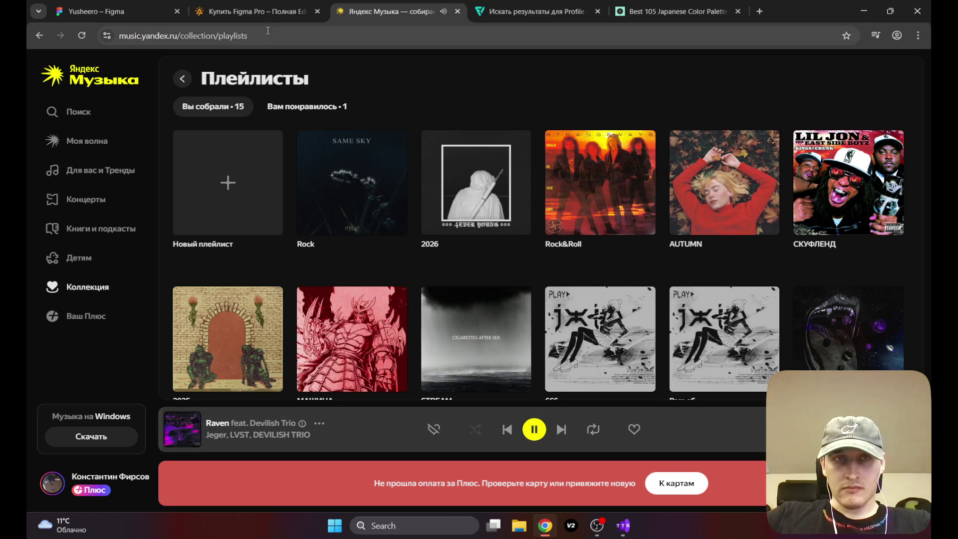
left_click(90, 11)
scroll(343, 241, "up", 5)
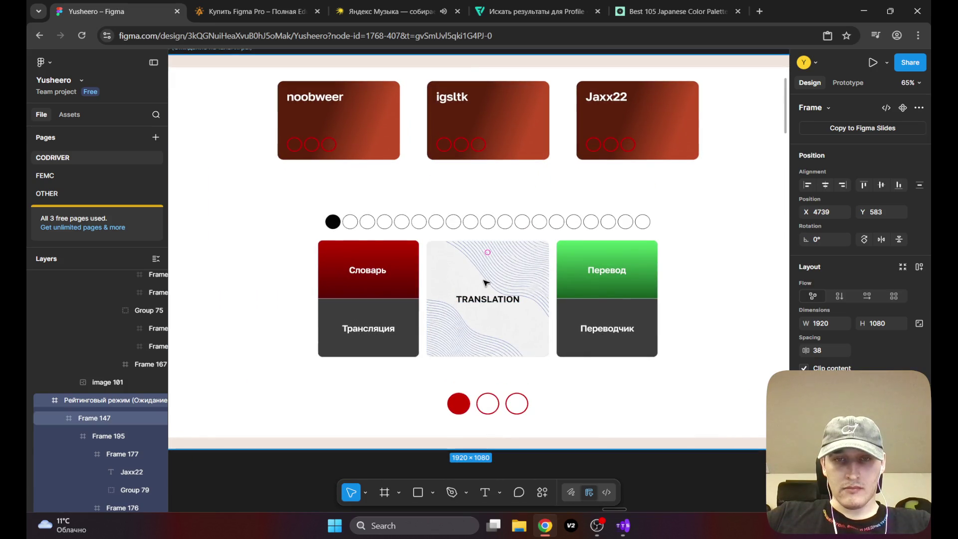
Step: Delete the wavy pattern image behind the TRANSLATION card
left_click(485, 281)
left_click(486, 282)
left_click(486, 283)
left_click(485, 283)
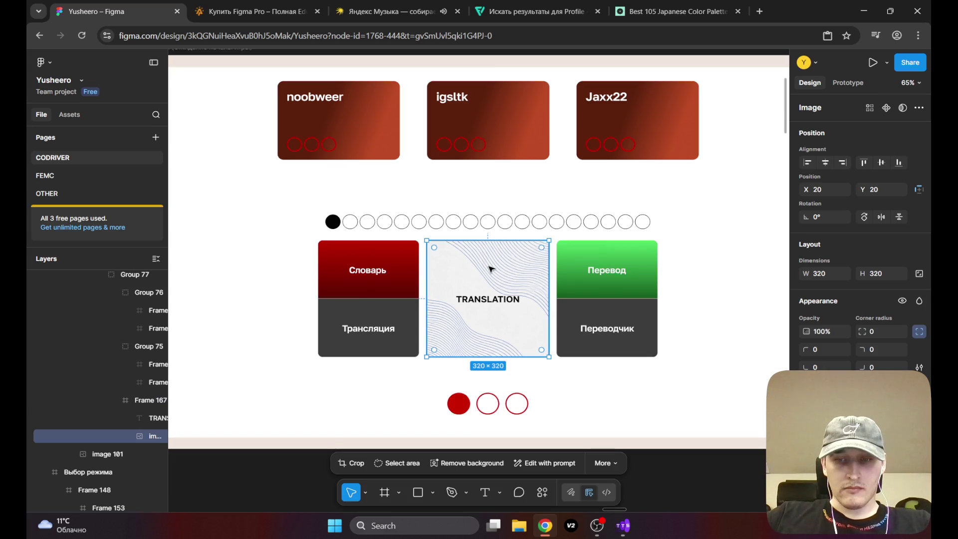
double_click(459, 270)
left_click(511, 215)
left_click(504, 216)
left_click(468, 296)
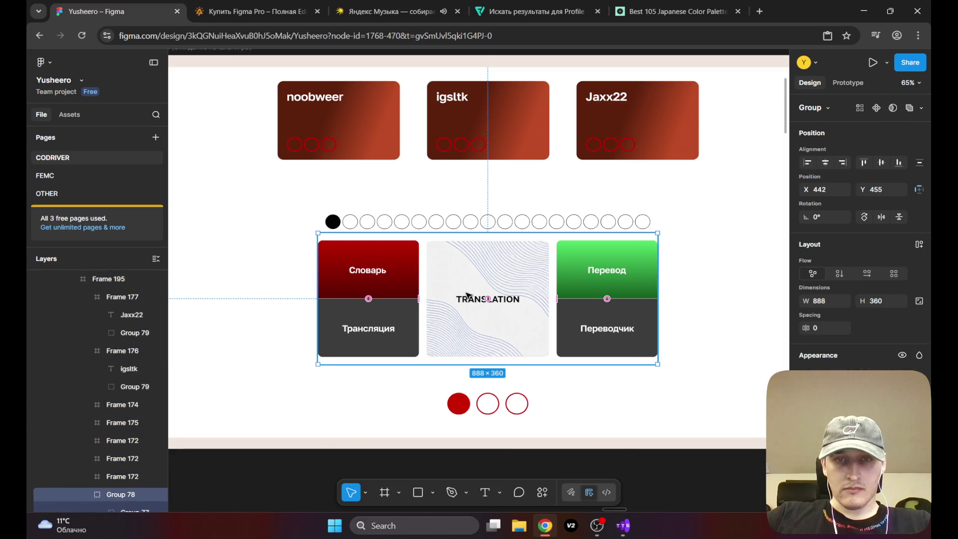
double_click(470, 285)
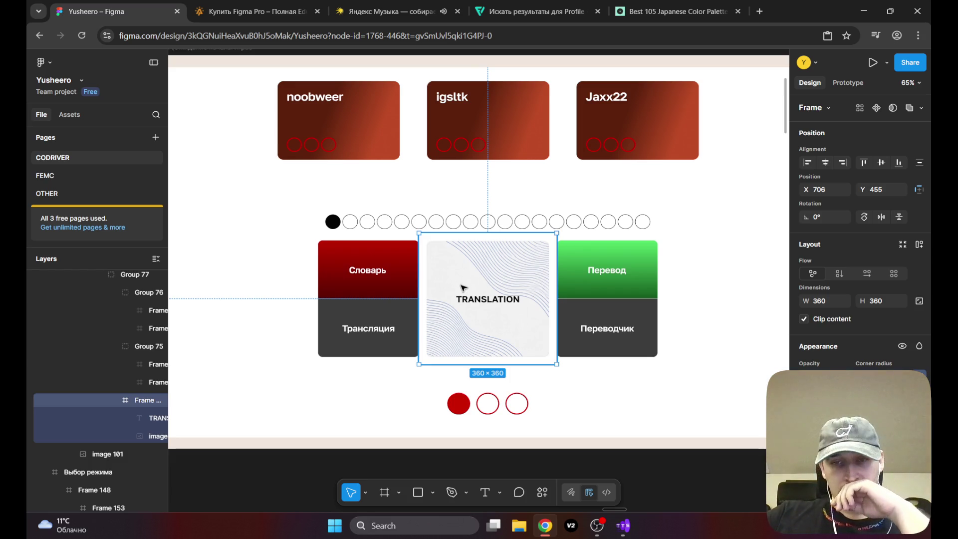
left_click(473, 313)
key("Delete")
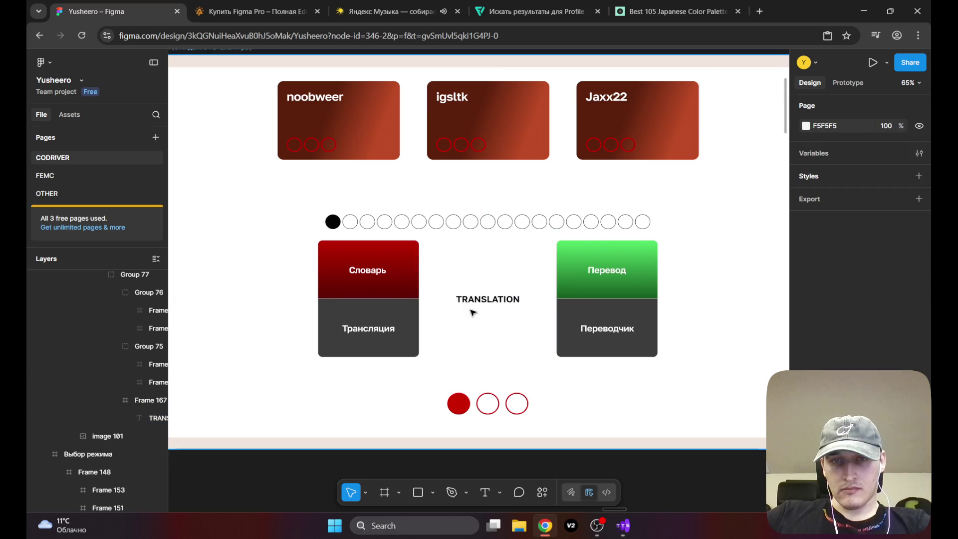
Step: Draw a new 305×315 frame in the gap between the two cards
left_click(453, 286)
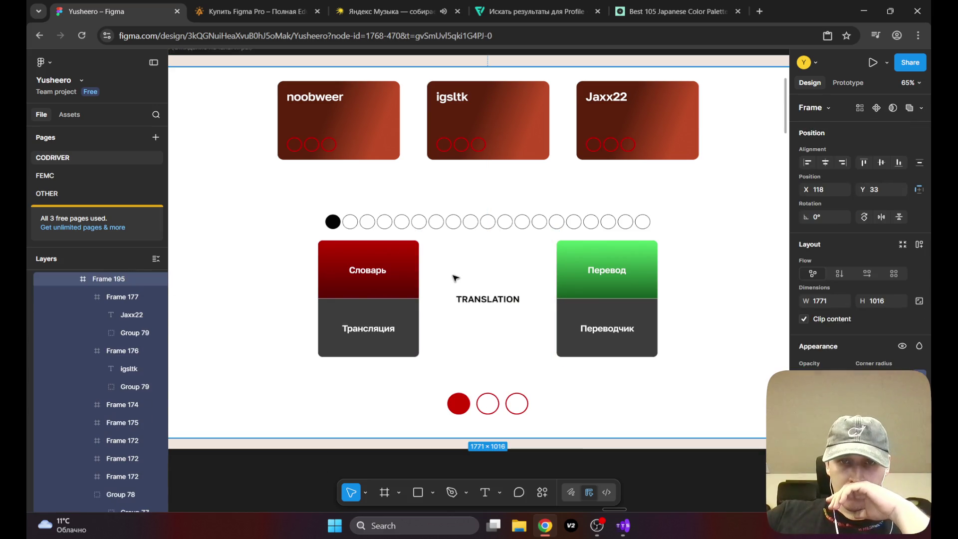
key("shift+Return")
left_click(384, 493)
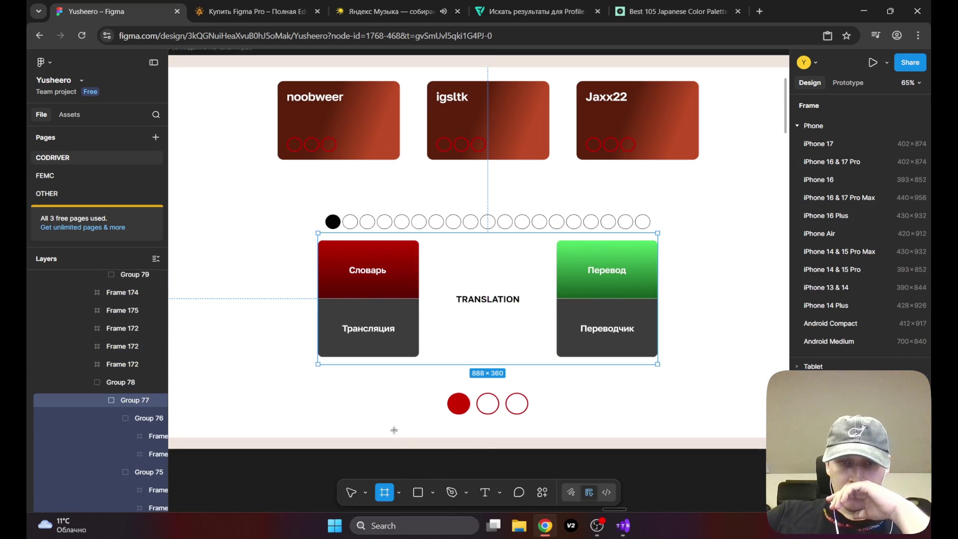
mouse_move(430, 241)
left_mouse_down()
mouse_move(513, 337)
mouse_move(546, 356)
left_mouse_up()
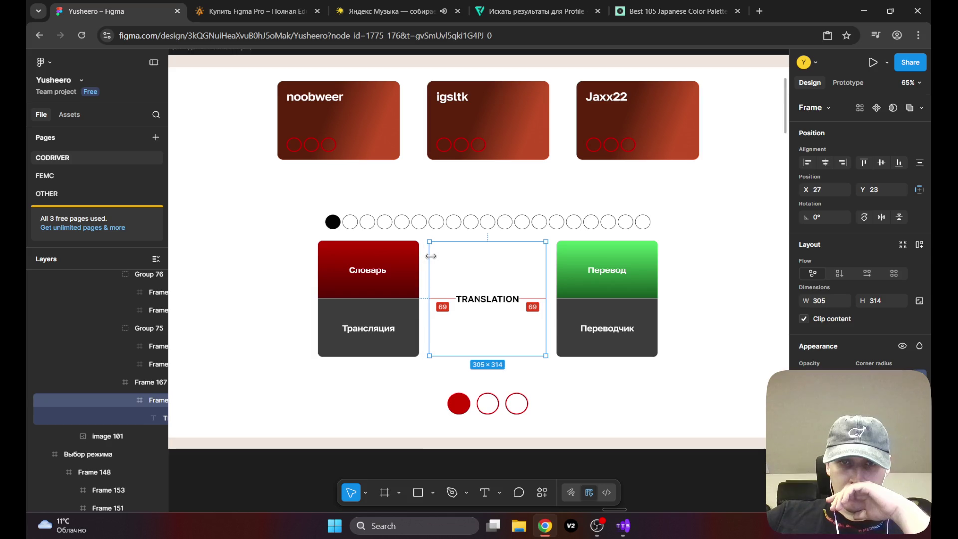
left_click_drag(449, 242, 449, 241)
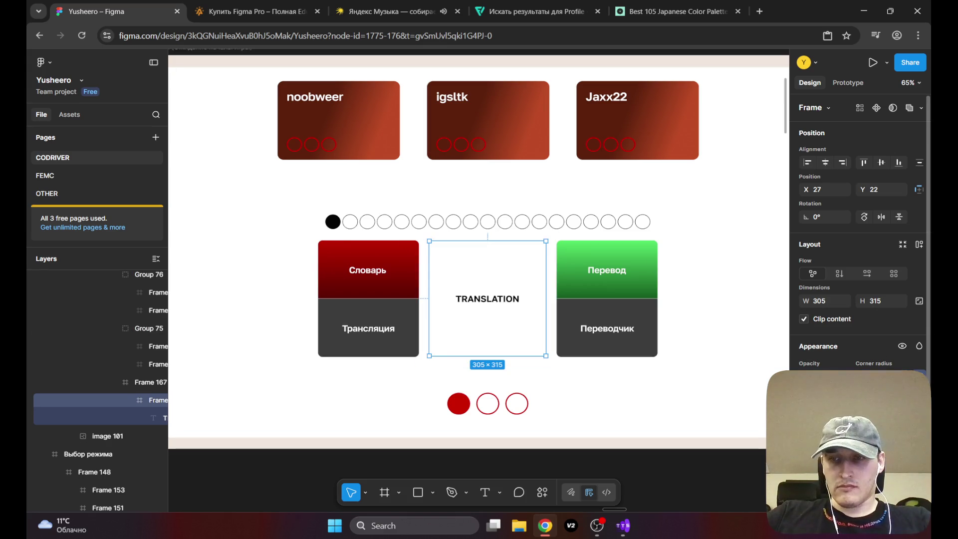
Step: Keep the middle frame's fill white and give it a thin grey outline
left_click(809, 424)
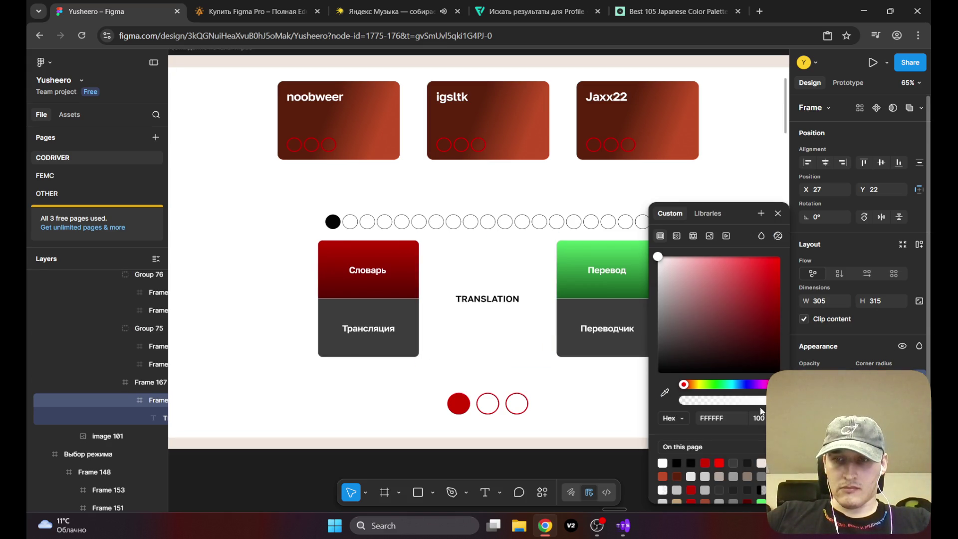
left_click_drag(669, 333, 648, 398)
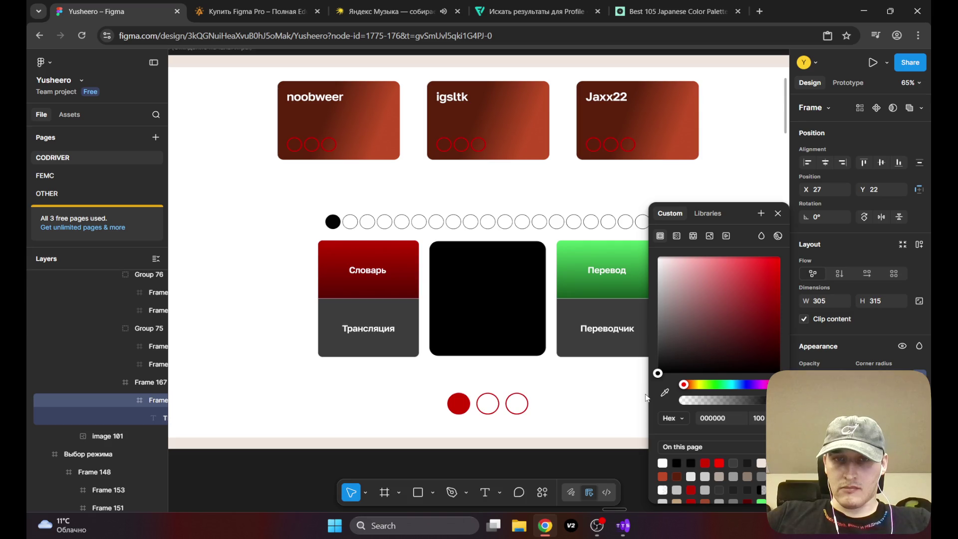
key("ctrl+z")
left_click(777, 216)
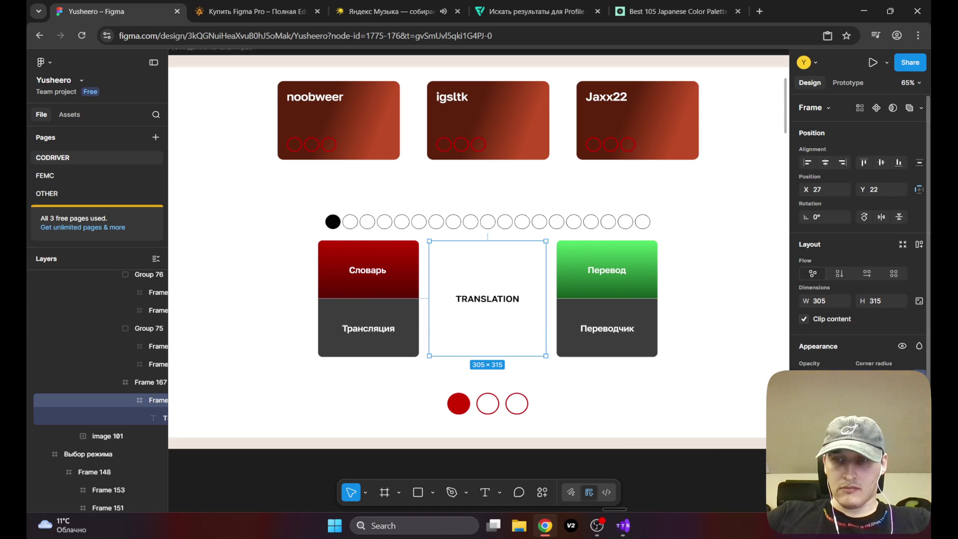
left_click(806, 422)
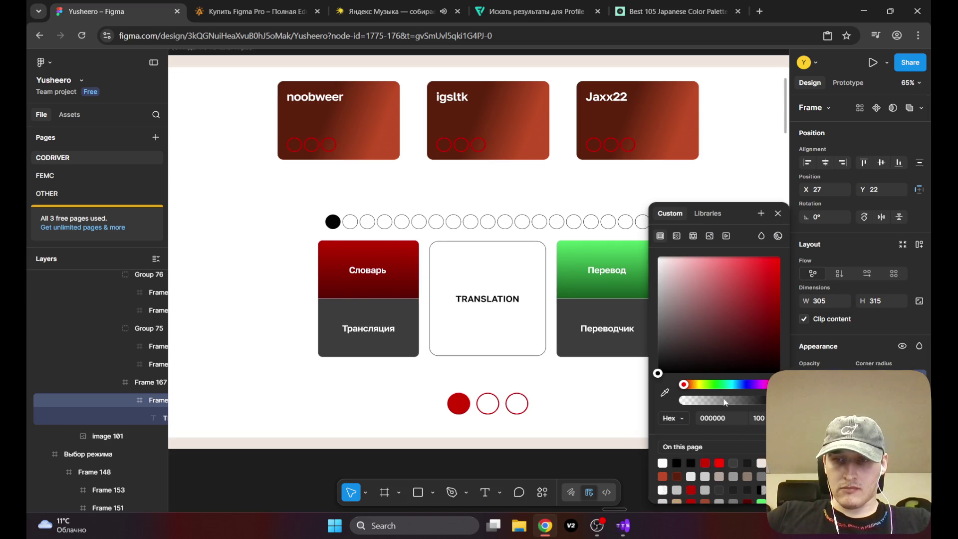
left_click(744, 158)
Step: Delete the TRANSLATION text so the middle card is empty
left_click(477, 301)
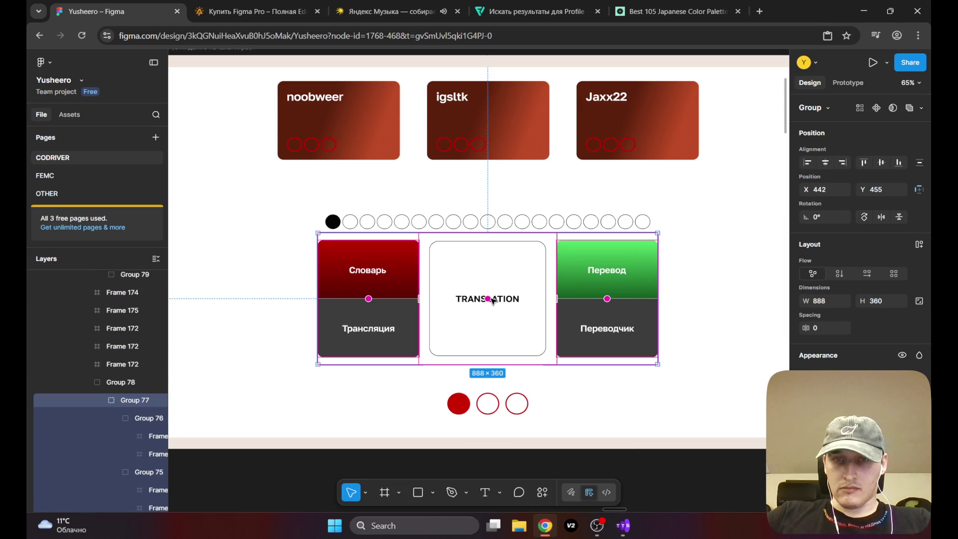
double_click(508, 301)
left_click(506, 300)
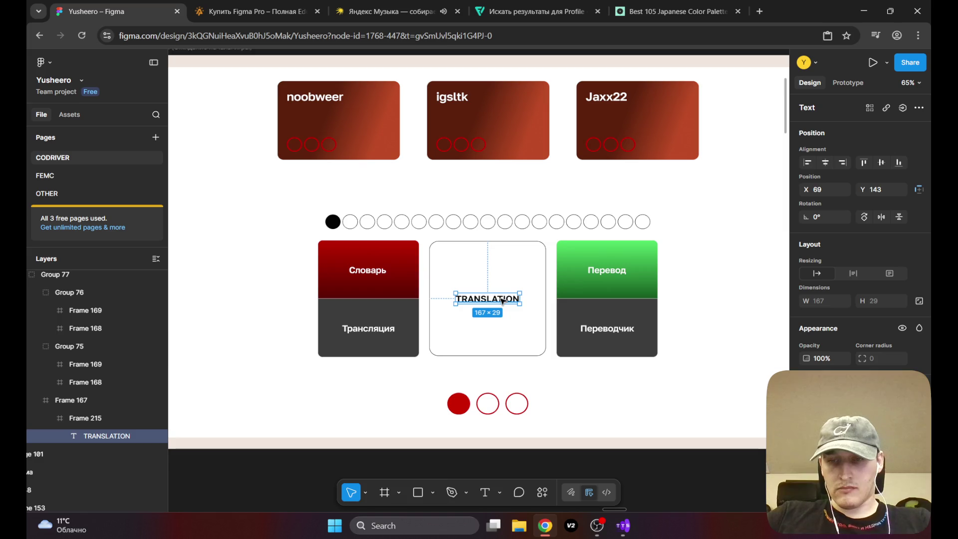
key("Delete")
left_click(487, 293)
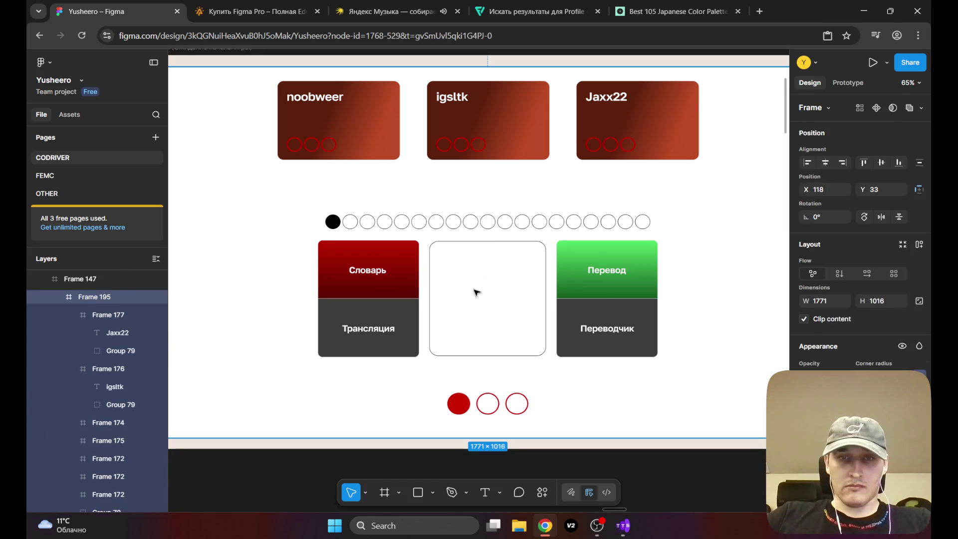
key("shift+Return")
double_click(372, 286)
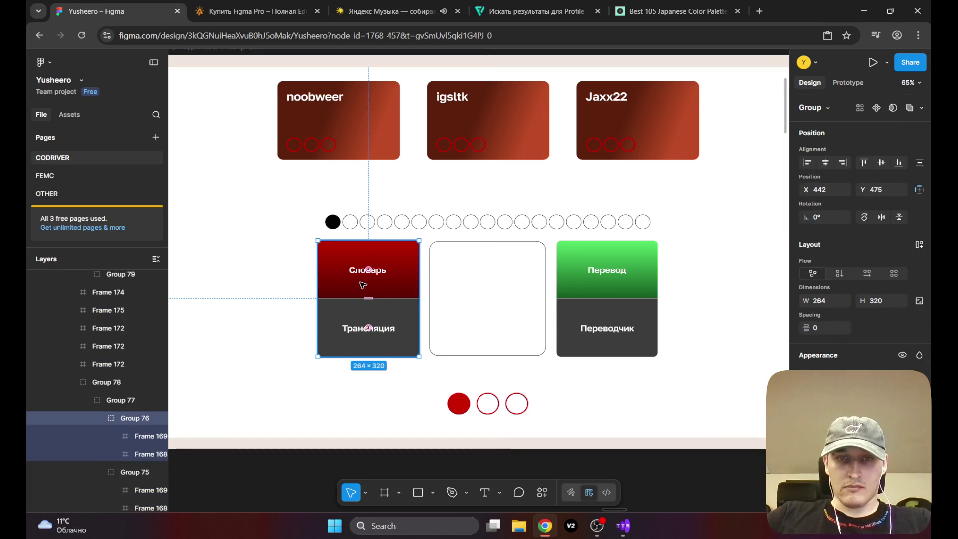
Step: Move Словарь left and Перевод right, then stretch the middle frame and inner card to 529 px
left_click_drag(368, 289, 328, 292)
left_click_drag(591, 293, 631, 295)
left_click(450, 284)
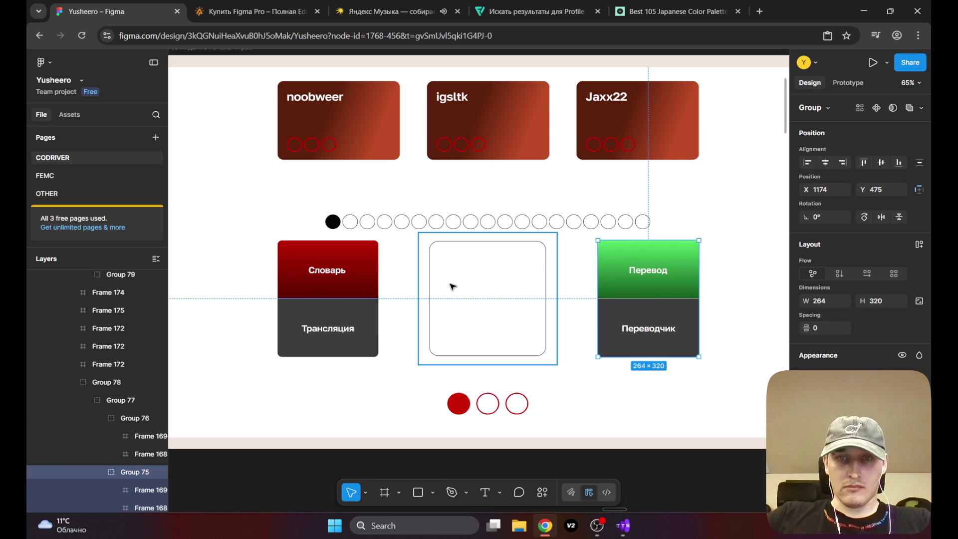
left_click_drag(419, 283, 384, 289)
left_click_drag(557, 299, 590, 300)
left_click_drag(477, 295, 477, 294)
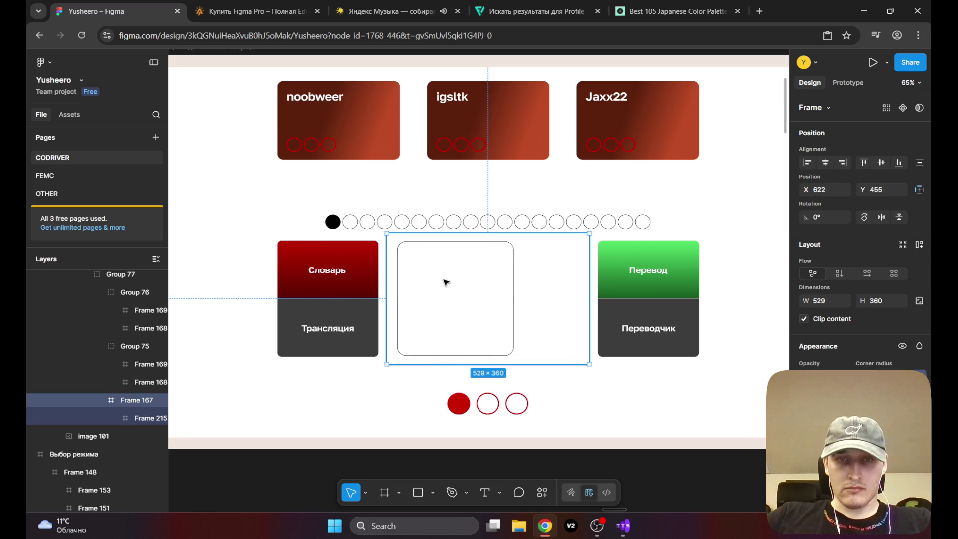
left_click(436, 276)
left_click_drag(397, 285, 389, 285)
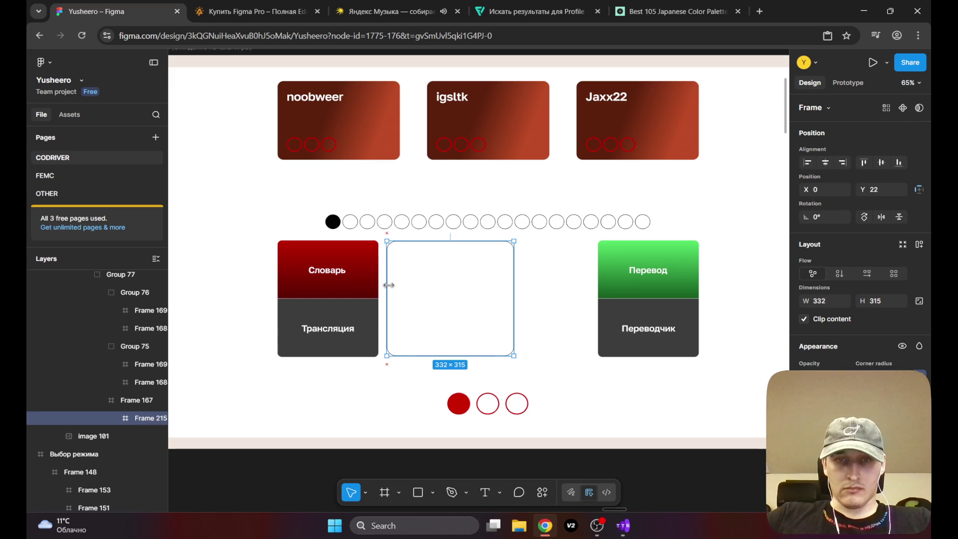
left_click_drag(514, 295, 588, 296)
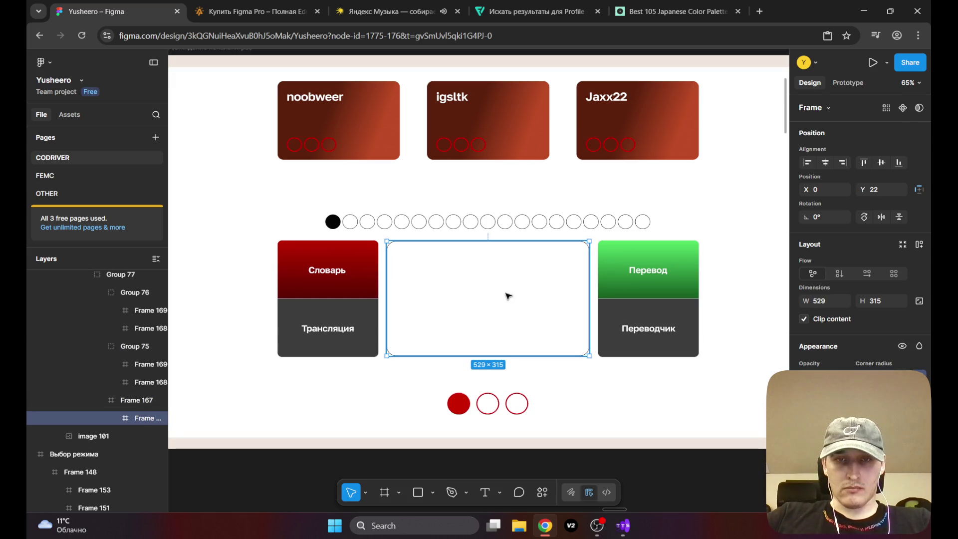
Step: Add the countdown text 'Игра начнется через 10 секунд' inside the middle card
key("t")
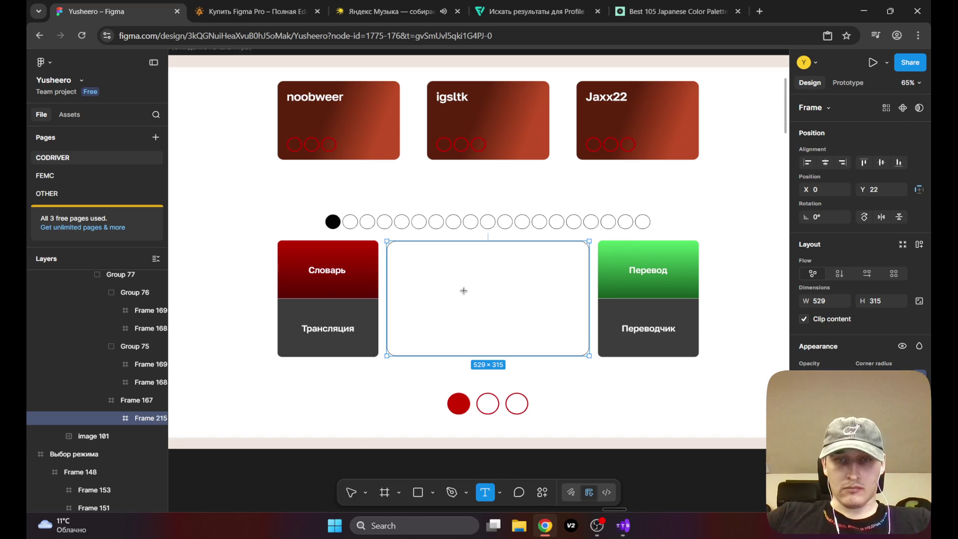
left_click(456, 288)
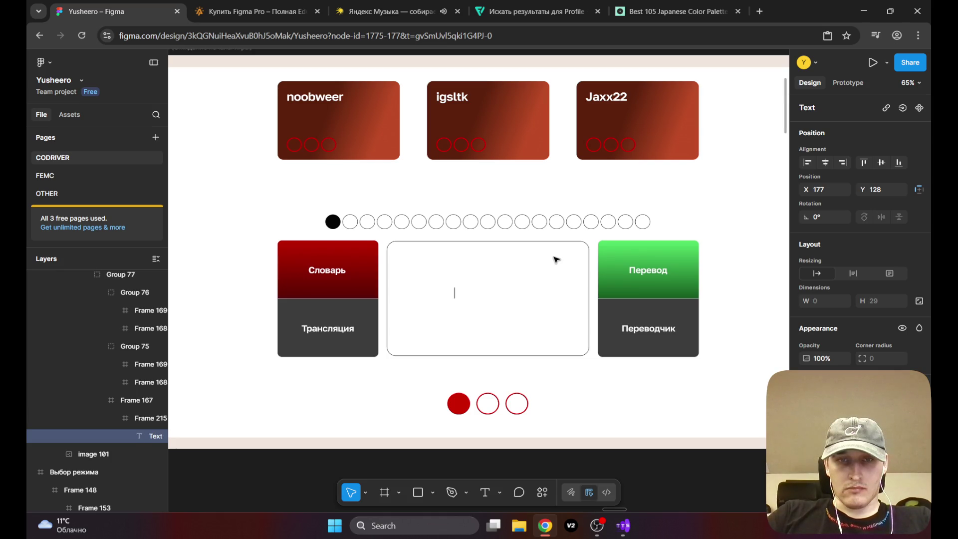
type("Игра")
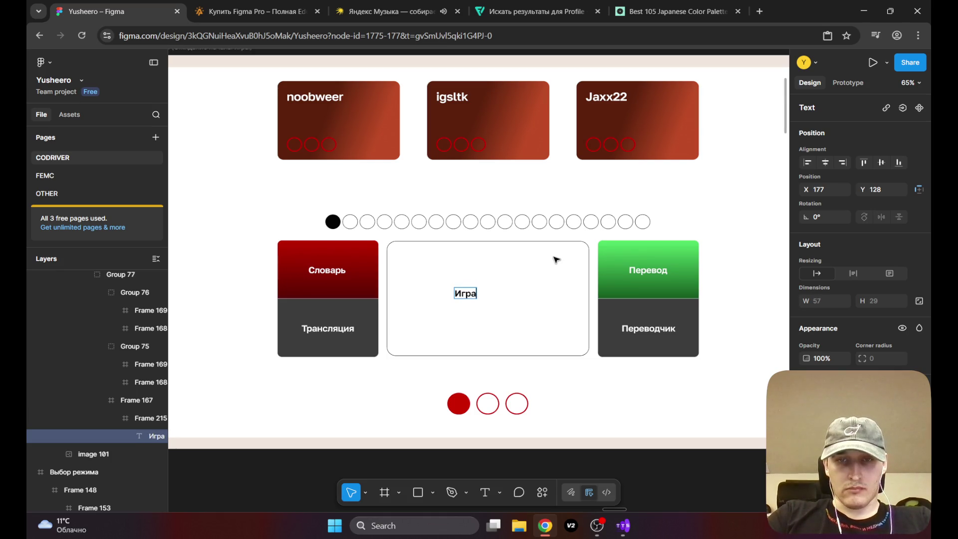
type(" начнется через")
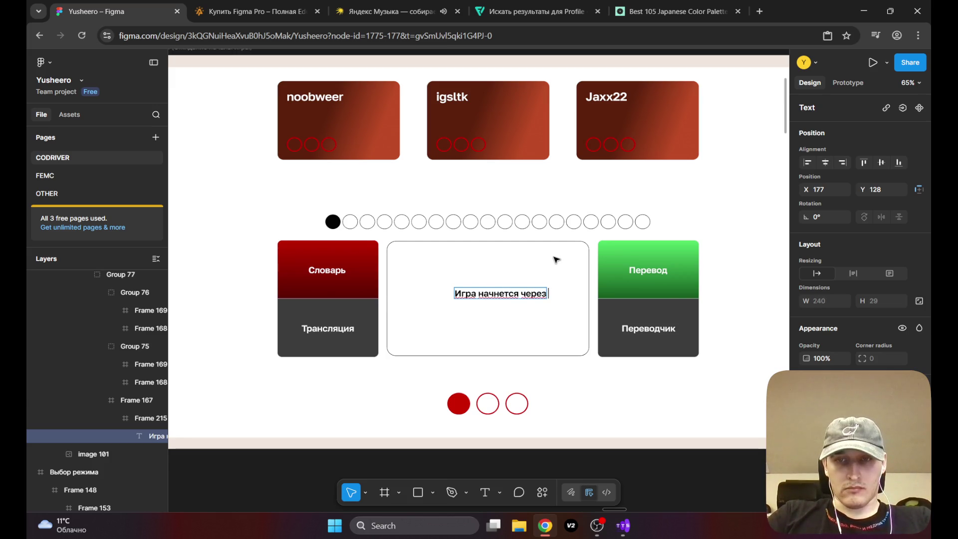
type(" секунд")
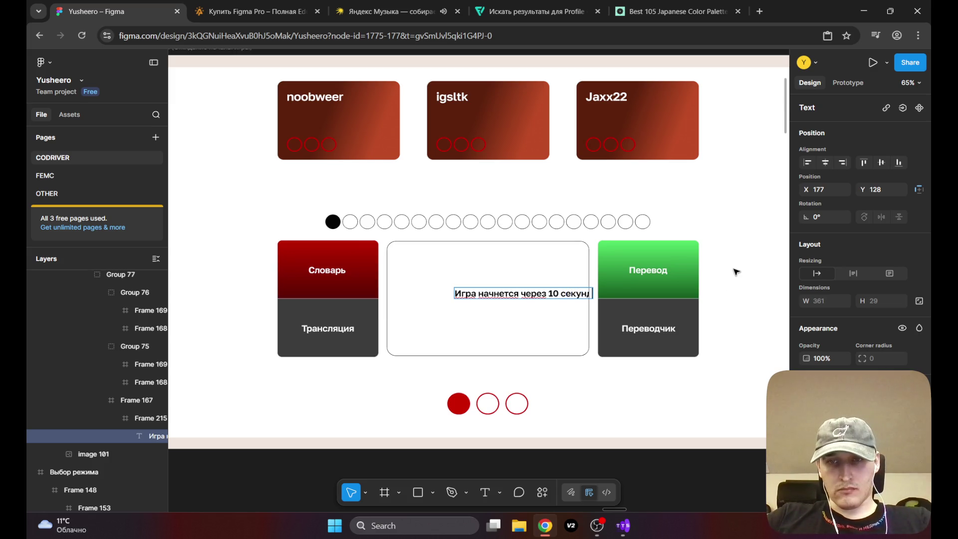
key("Escape")
left_click_drag(518, 296, 486, 301)
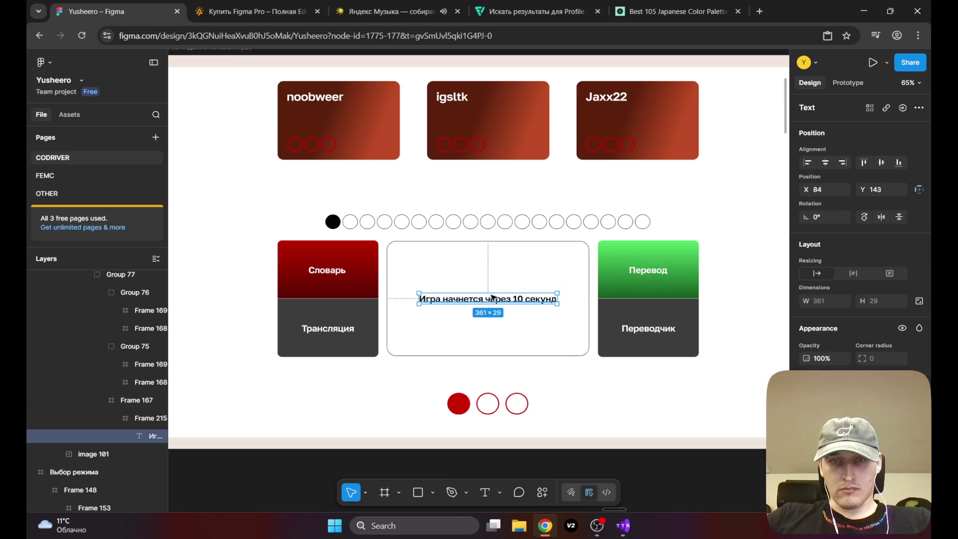
Step: Break the countdown text onto two lines after 'начнется'
left_click(714, 202)
scroll(539, 270, "down", 5)
scroll(533, 284, "up", 5)
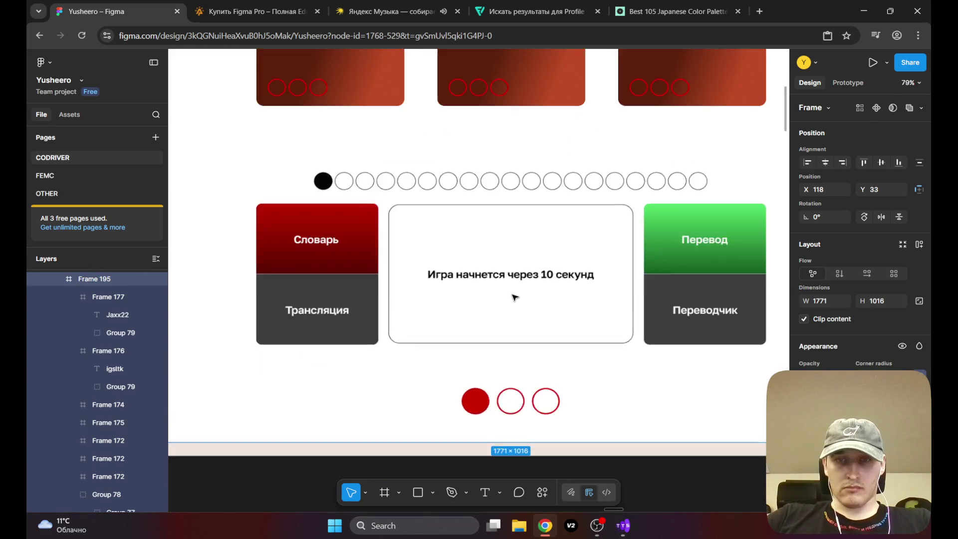
scroll(519, 284, "down", 4)
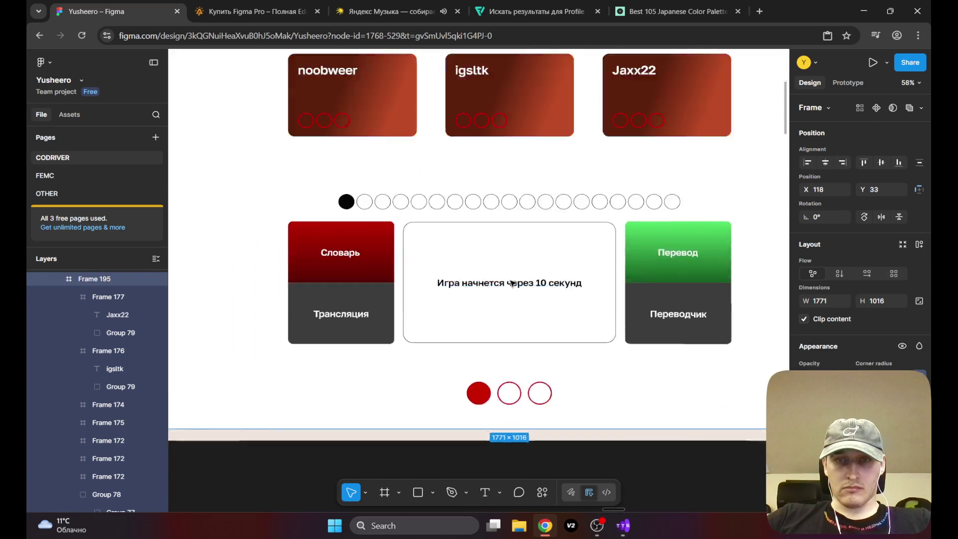
scroll(518, 285, "up", 4)
left_click(505, 286)
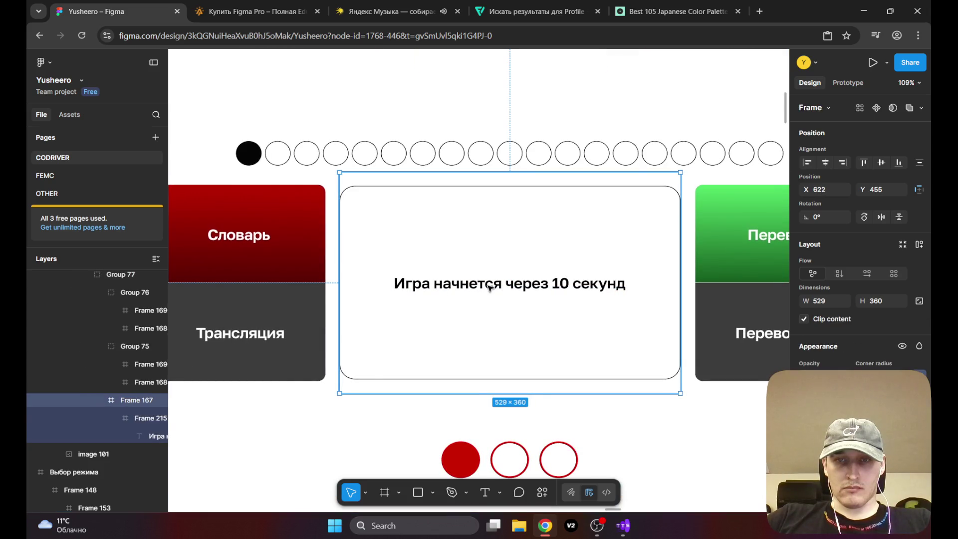
left_click(510, 288)
left_click(510, 288)
double_click(510, 288)
left_click(509, 287)
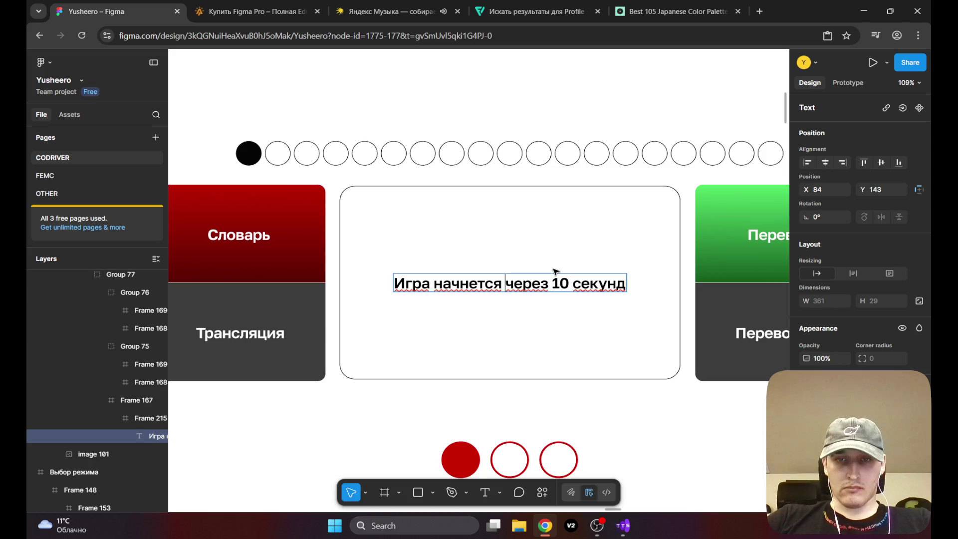
key("Return")
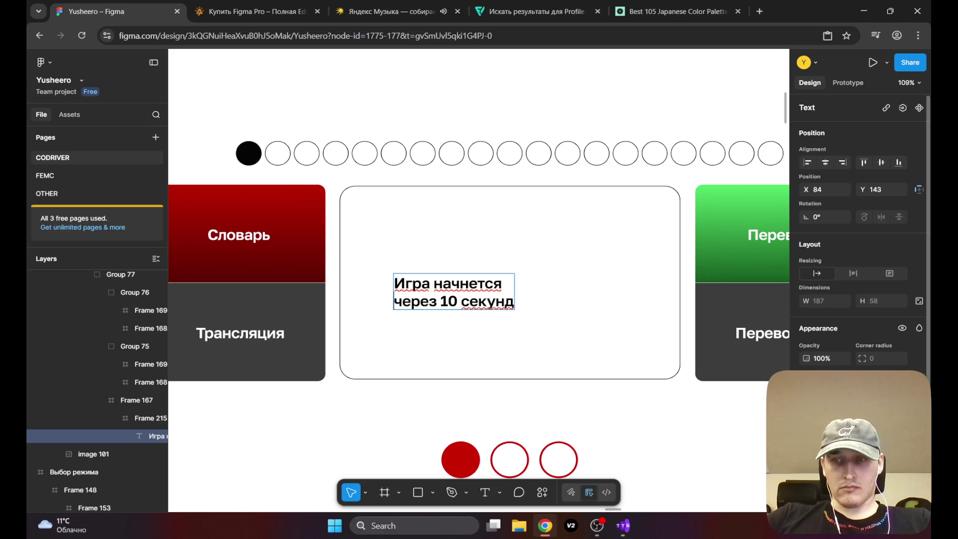
Step: Centre-align both lines and move the text to the card's centre
triple_click(437, 284)
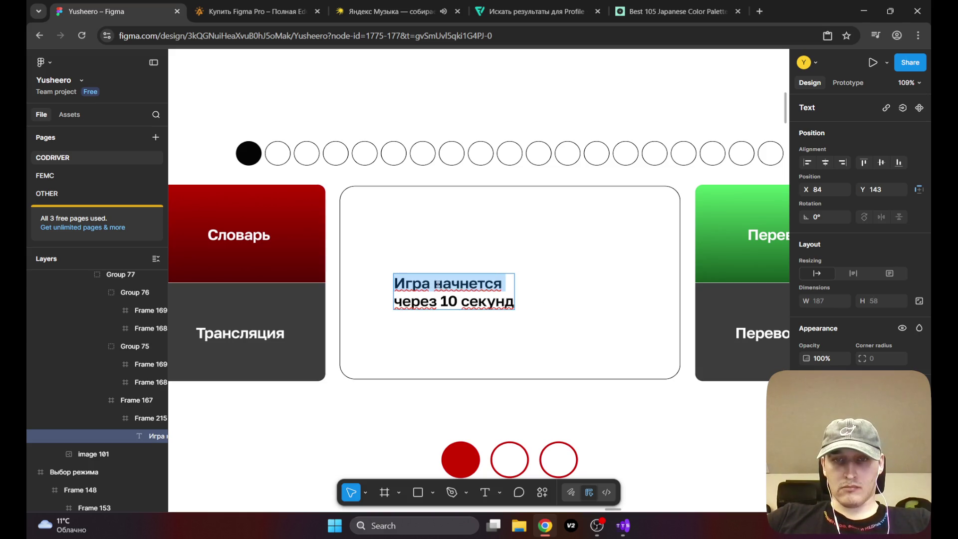
key("Escape")
double_click(470, 303)
key("ctrl+alt+t")
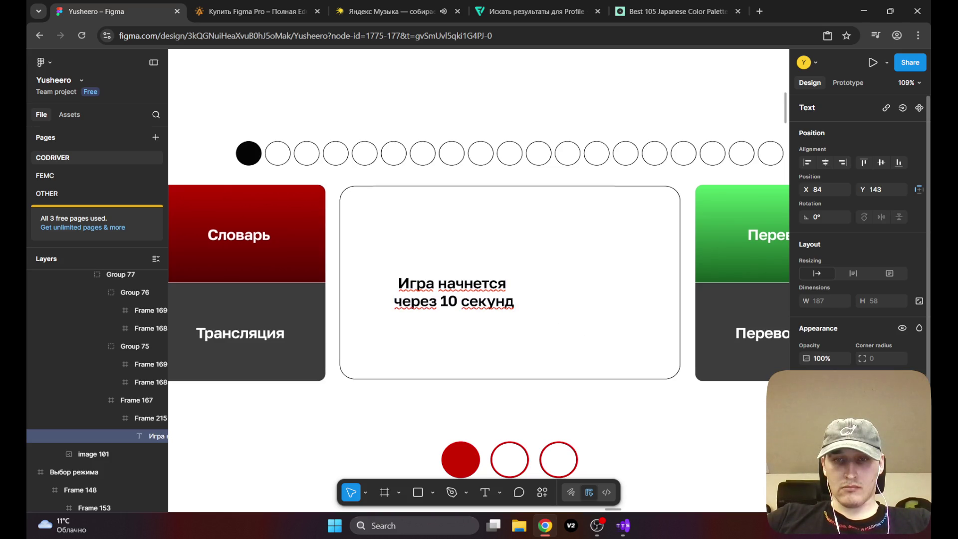
mouse_move(452, 293)
left_mouse_down()
mouse_move(522, 286)
mouse_move(509, 285)
left_mouse_up()
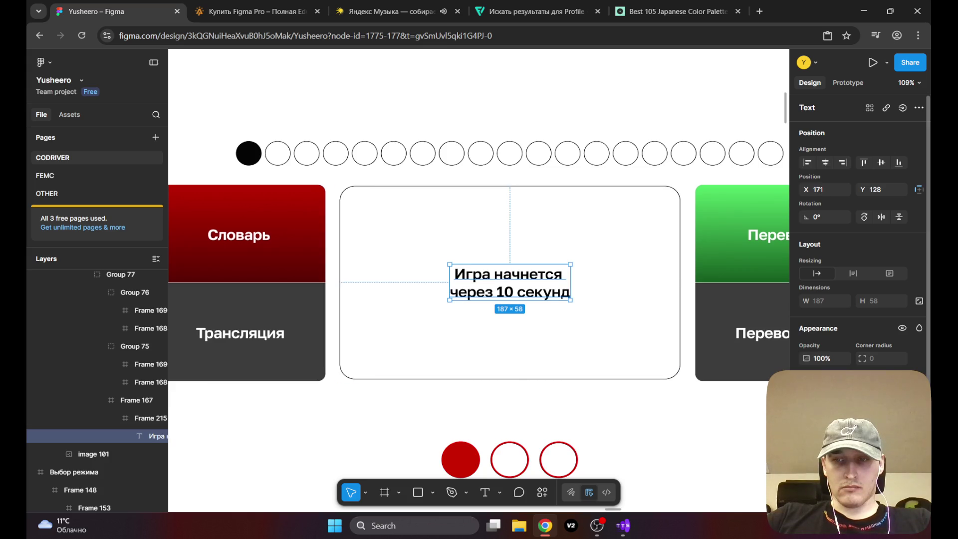
Step: Set the whole countdown text to a larger font size
double_click(482, 273)
left_click(481, 273)
mouse_move(481, 273)
left_mouse_down()
mouse_move(564, 275)
mouse_move(569, 294)
left_mouse_up()
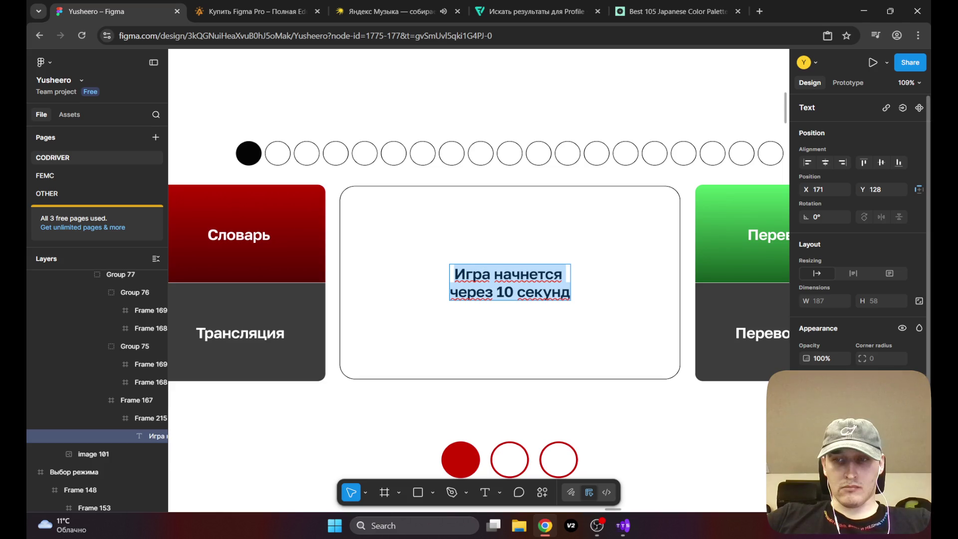
left_click(889, 394)
left_click(883, 325)
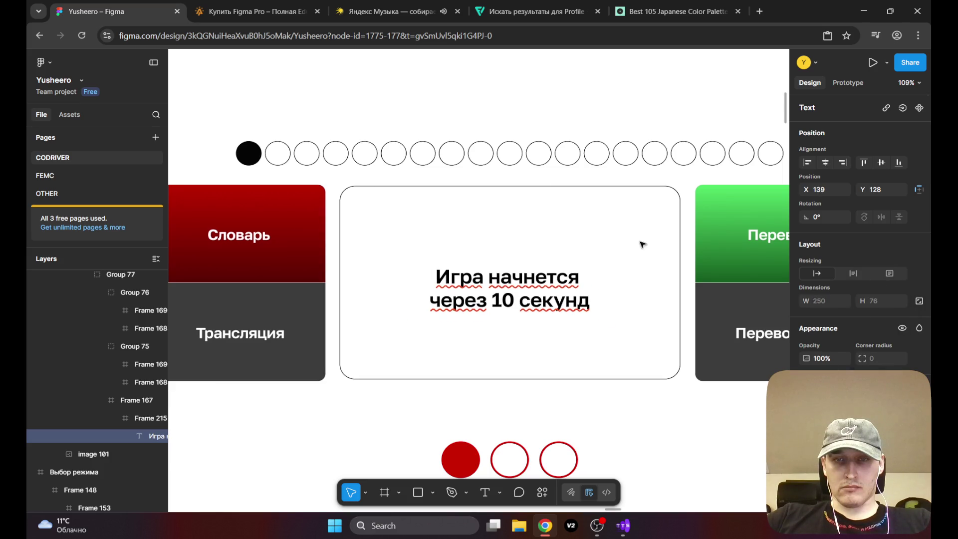
key("Escape")
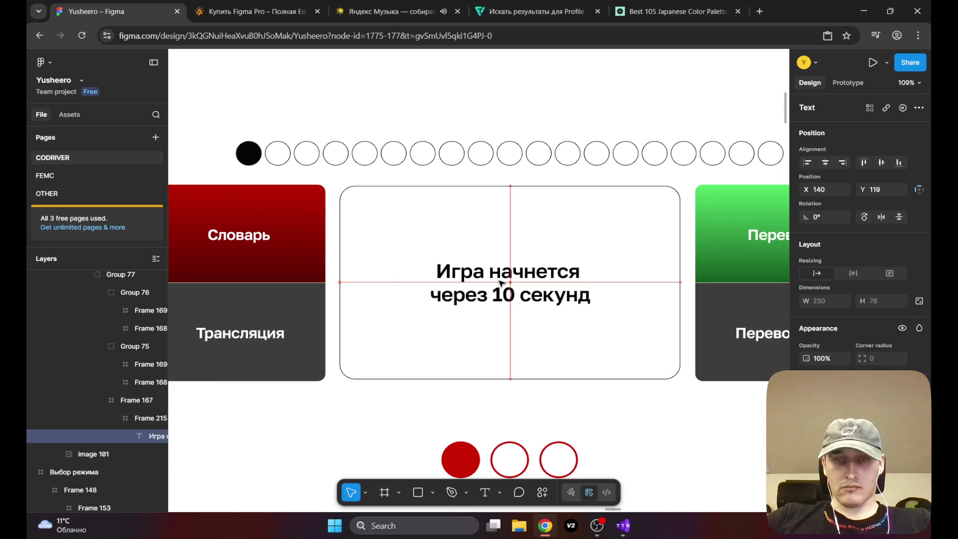
Step: Zoom out to view the whole game screen frame
left_click(501, 243)
key("minus")
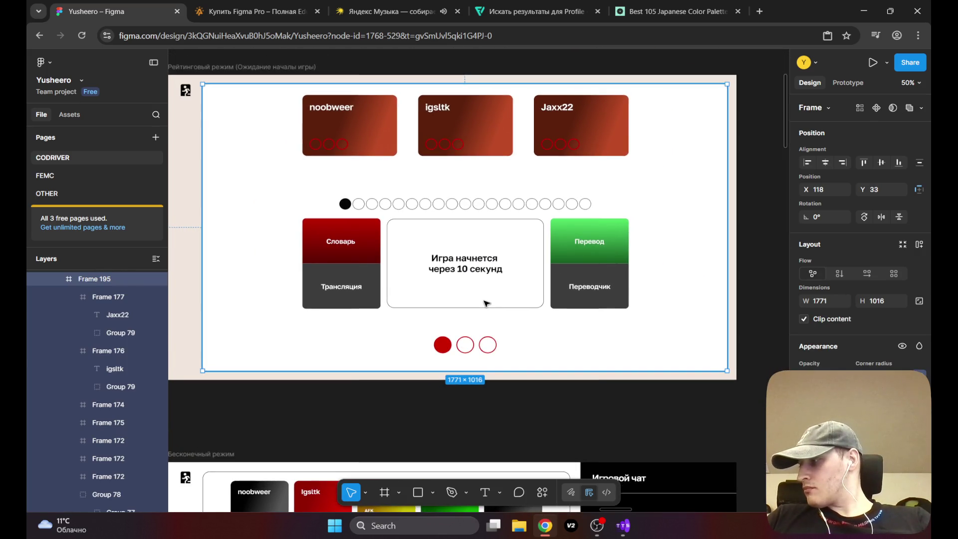
scroll(385, 224, "up", 3)
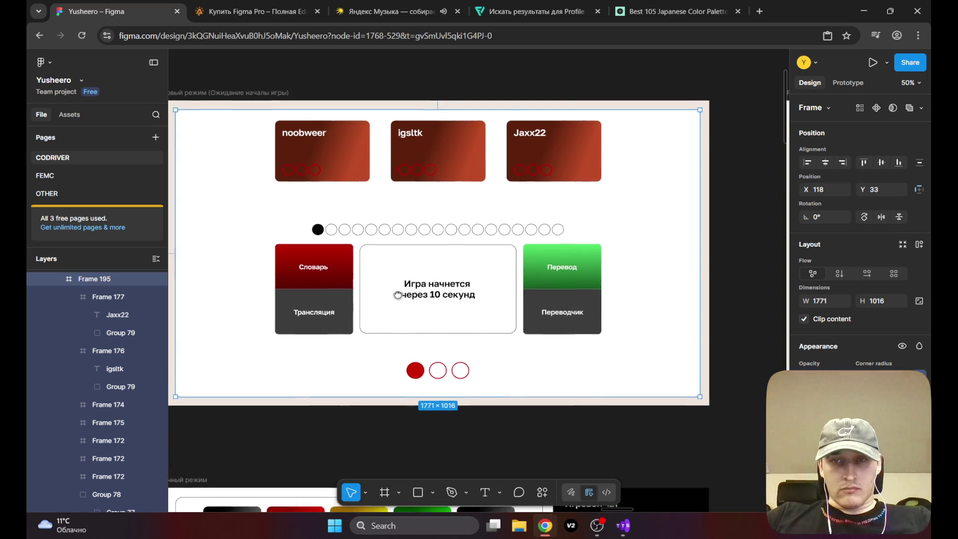
left_click_drag(415, 320, 417, 324)
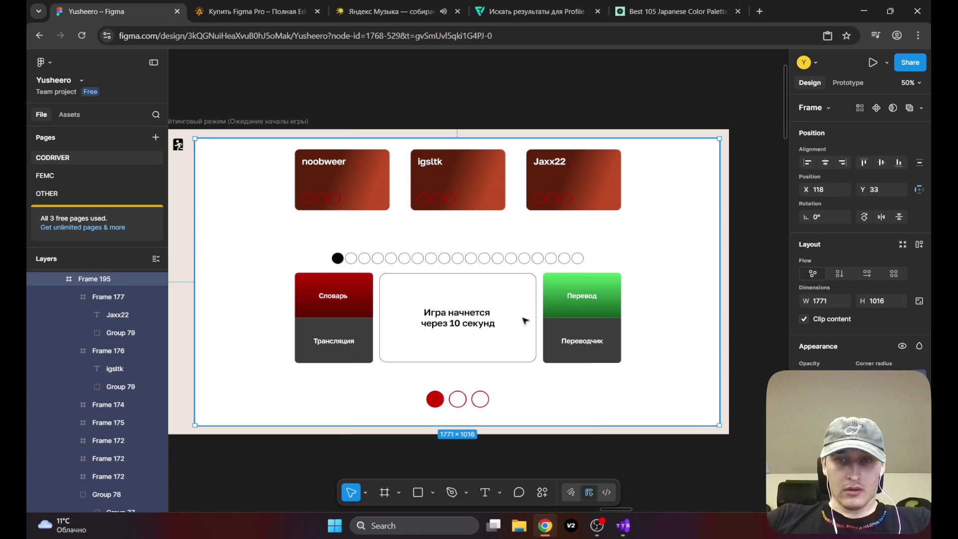
left_click(575, 339)
Step: Replace the green Перевод card's gradient with a solid 3C3C3C fill
double_click(576, 339)
double_click(576, 339)
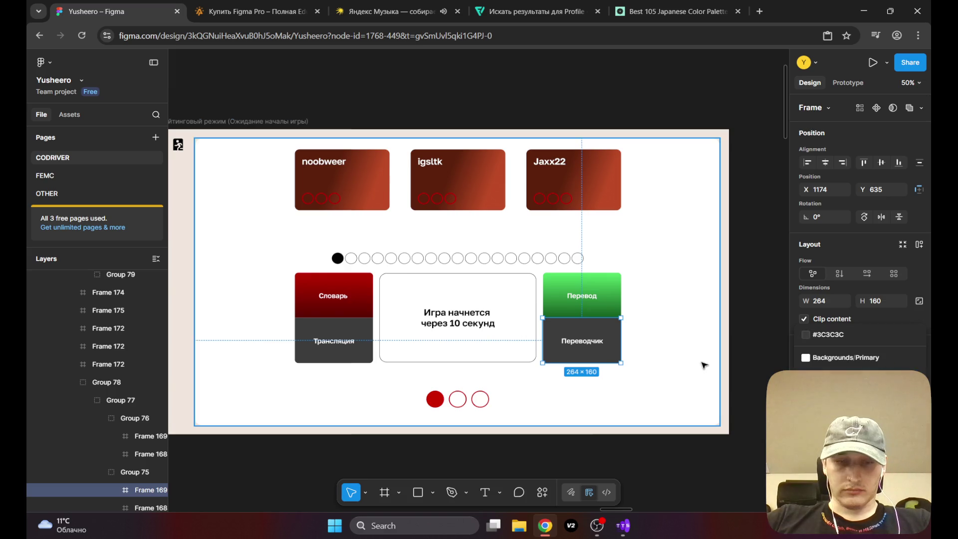
left_click(616, 303)
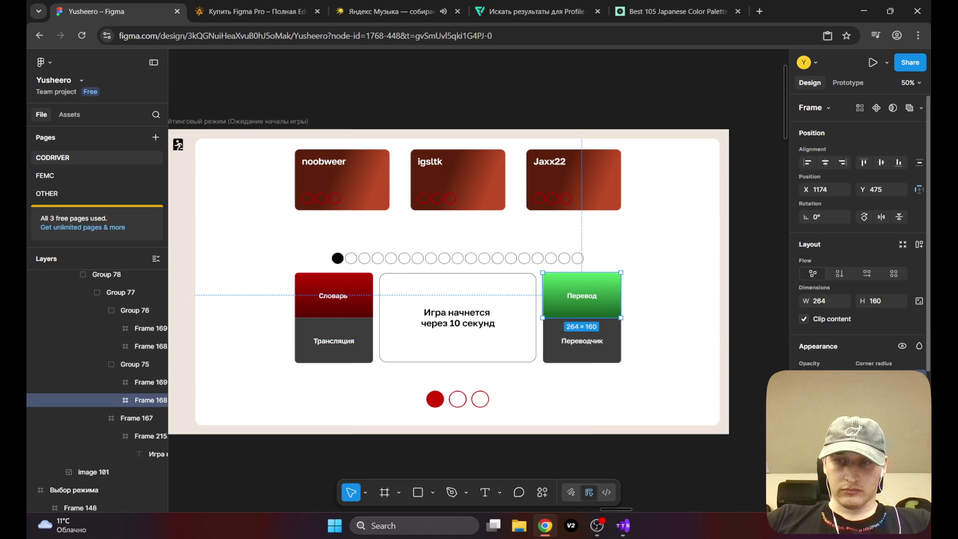
left_click(806, 425)
left_click(660, 371)
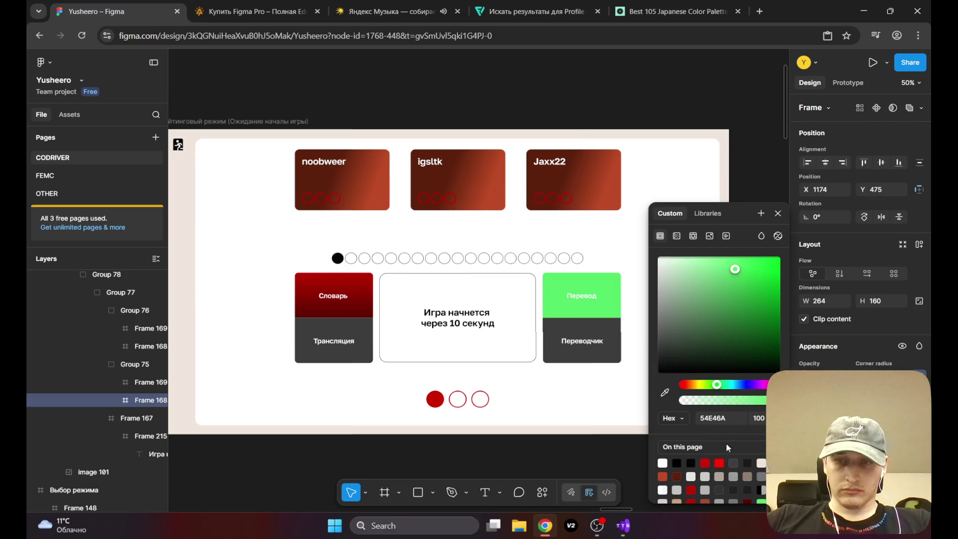
left_click(726, 418)
type("3C3C3C")
key("Return")
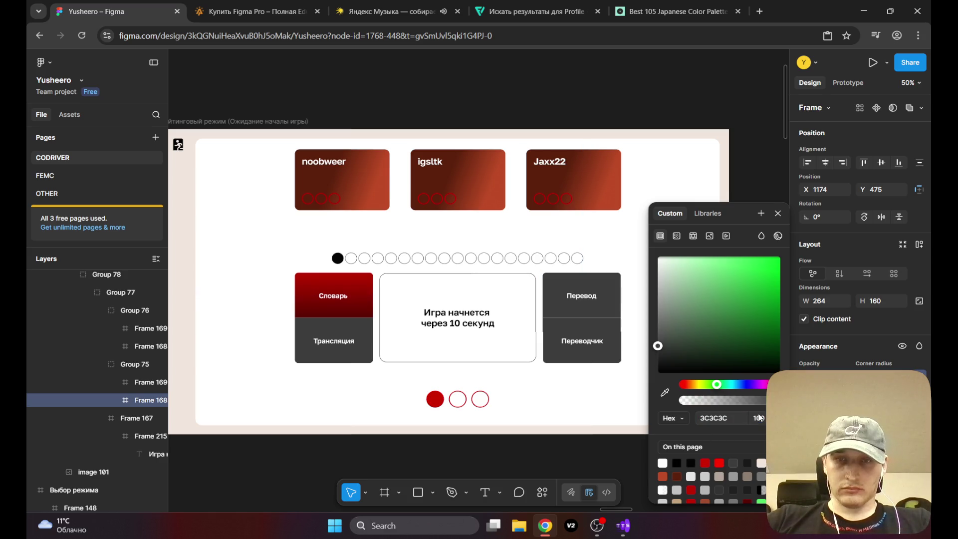
Step: Replace the red Словарь card's gradient with a solid 3C3C3C fill
left_click(322, 313)
double_click(321, 313)
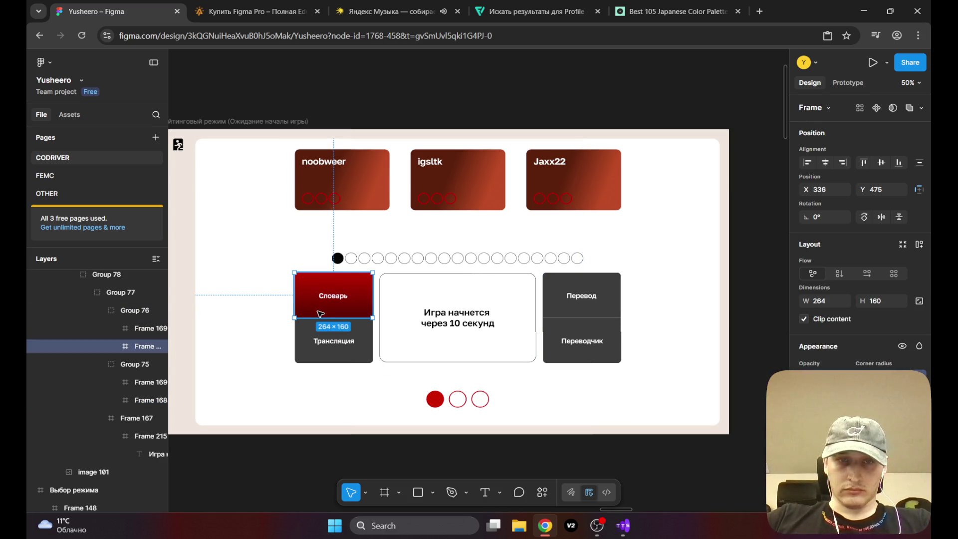
left_click(805, 425)
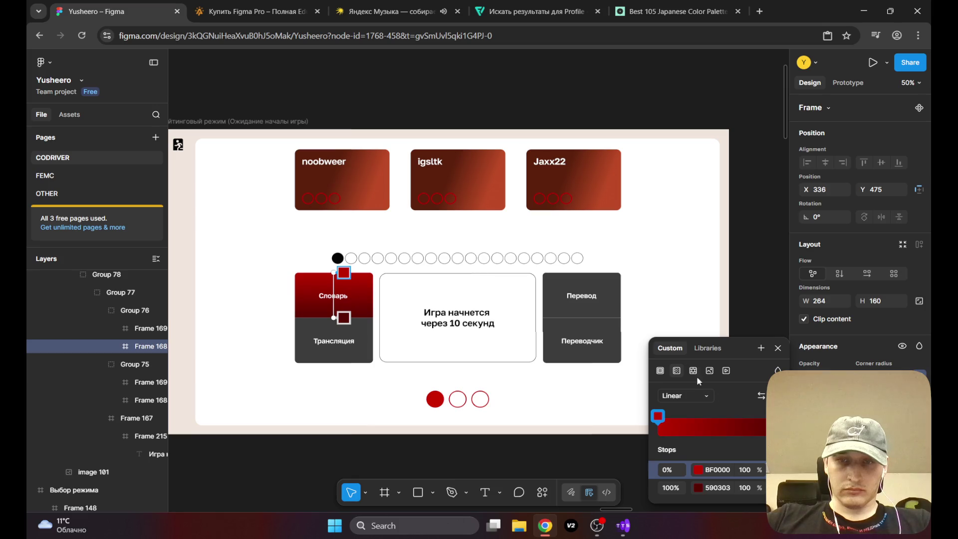
left_click(660, 371)
left_click(720, 419)
type("3C3C3C")
key("Return")
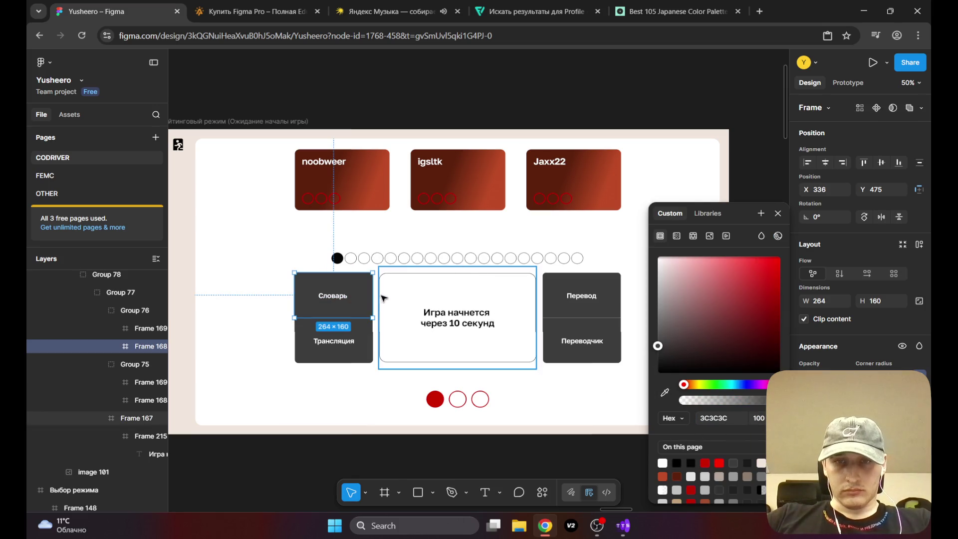
left_click(424, 374)
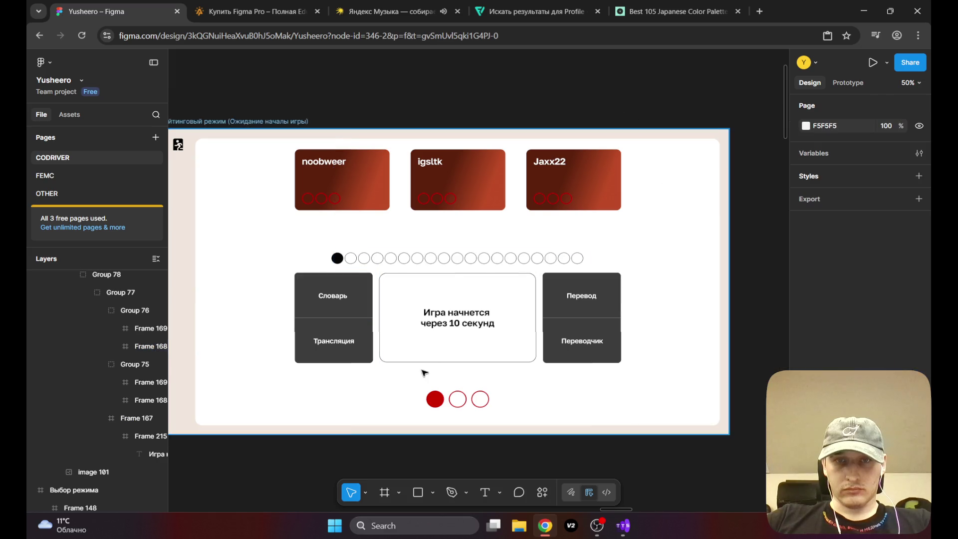
Step: Delete the Словарь and Трансляция labels from the left-hand cards
scroll(425, 374, "up", 5)
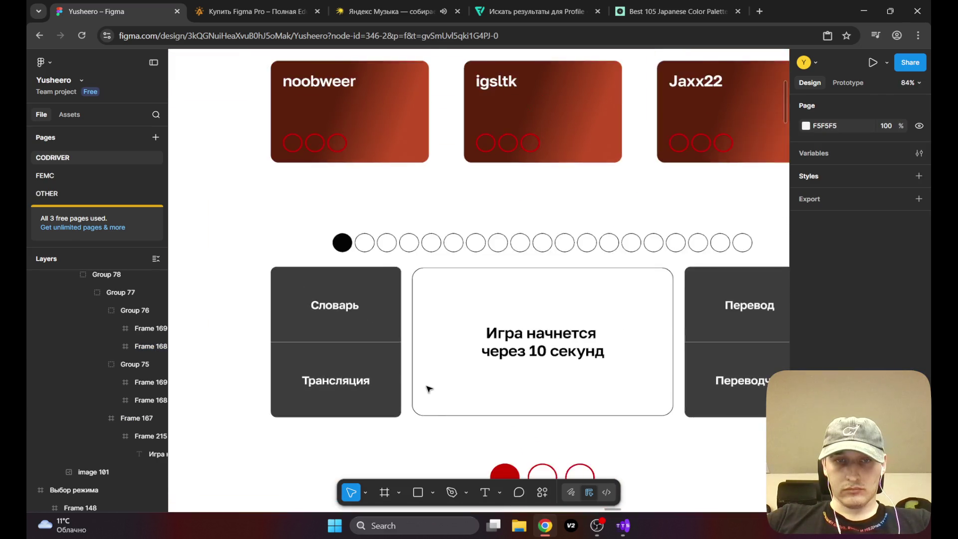
scroll(473, 387, "down", 1)
scroll(315, 346, "up", 2)
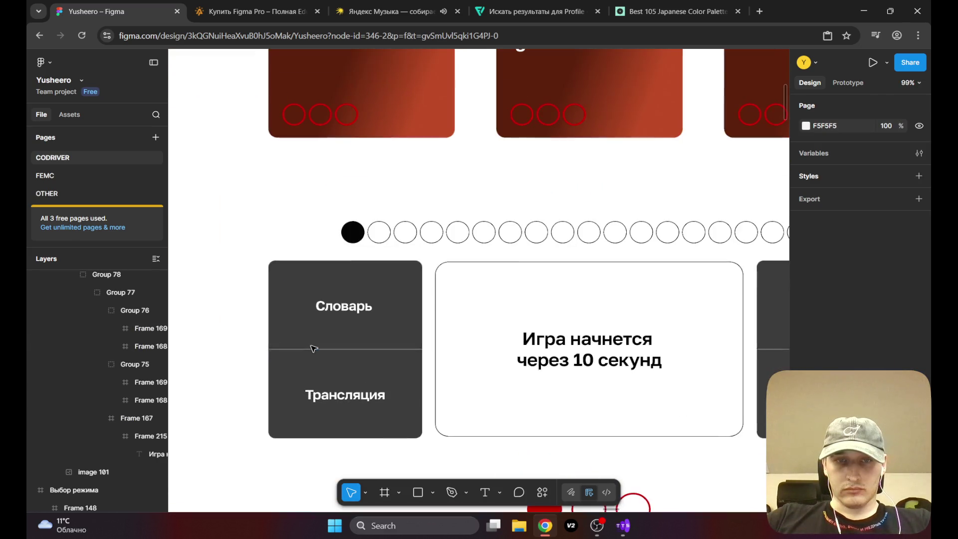
left_click(345, 313)
double_click(347, 313)
double_click(350, 311)
double_click(355, 310)
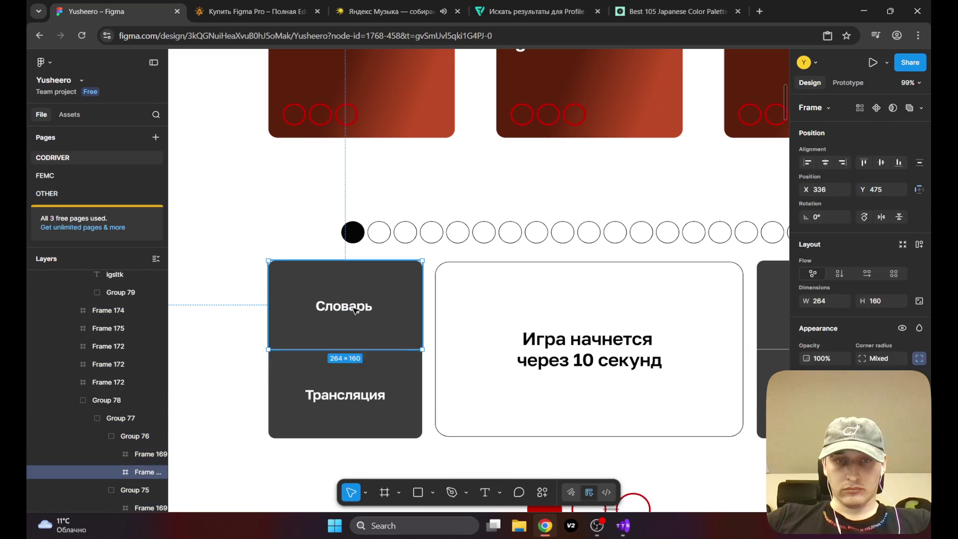
double_click(357, 311)
key("Delete")
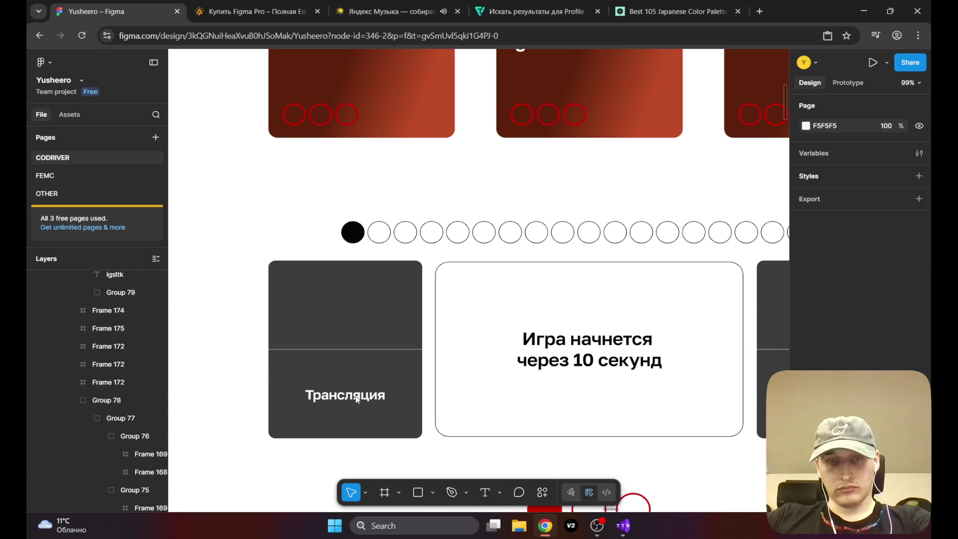
left_click(357, 400)
double_click(358, 400)
double_click(359, 400)
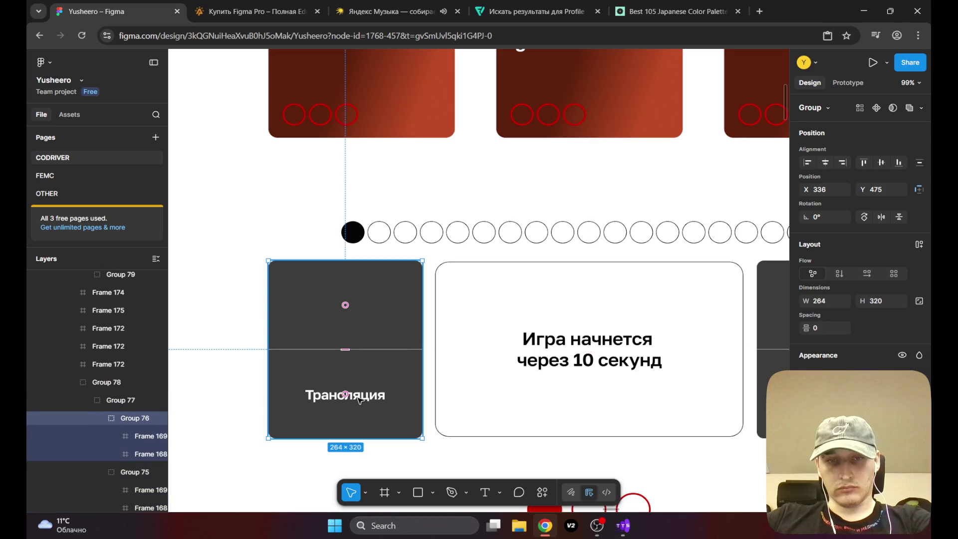
double_click(358, 400)
double_click(358, 400)
key("Delete")
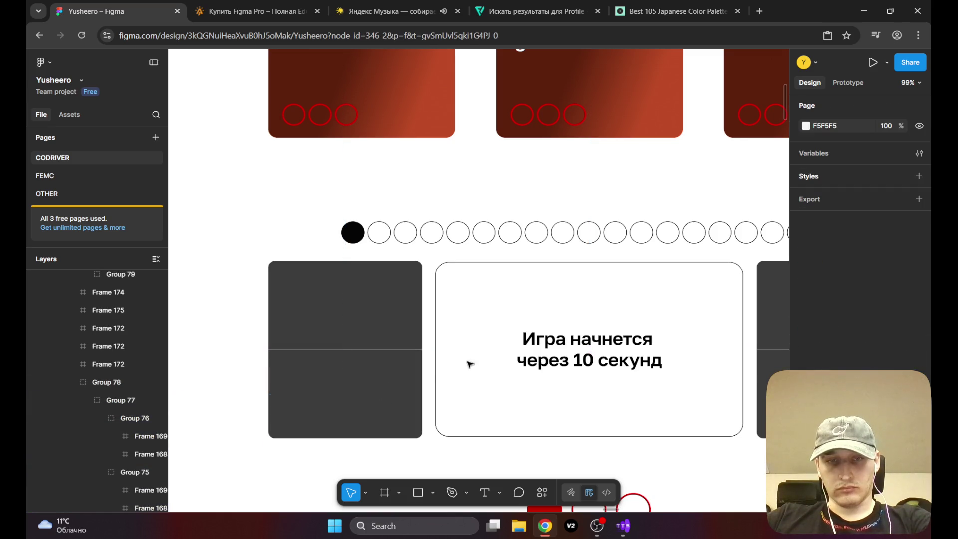
Step: Delete the Перевод and Переводчик labels from the right-hand cards
scroll(466, 361, "right", 5)
left_click(554, 294)
double_click(558, 309)
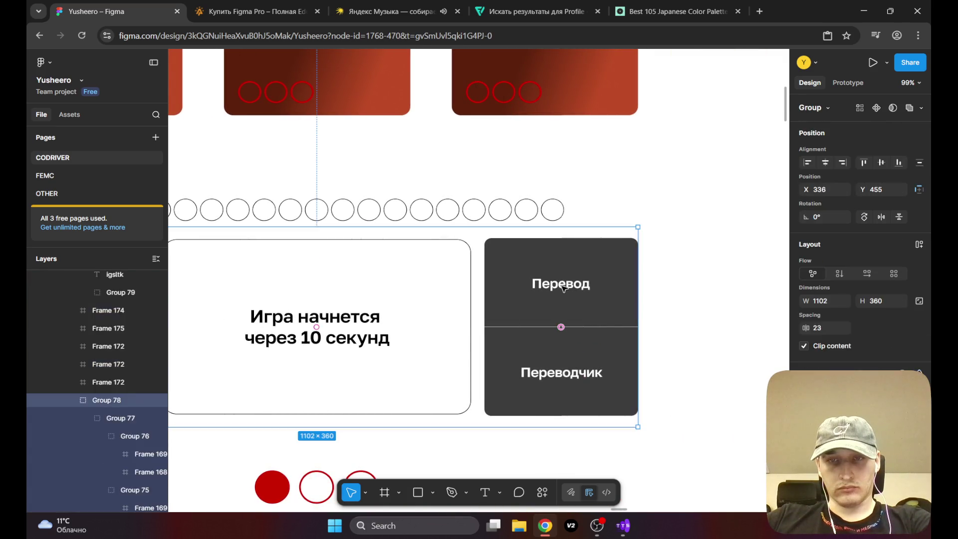
double_click(563, 288)
double_click(575, 285)
key("Delete")
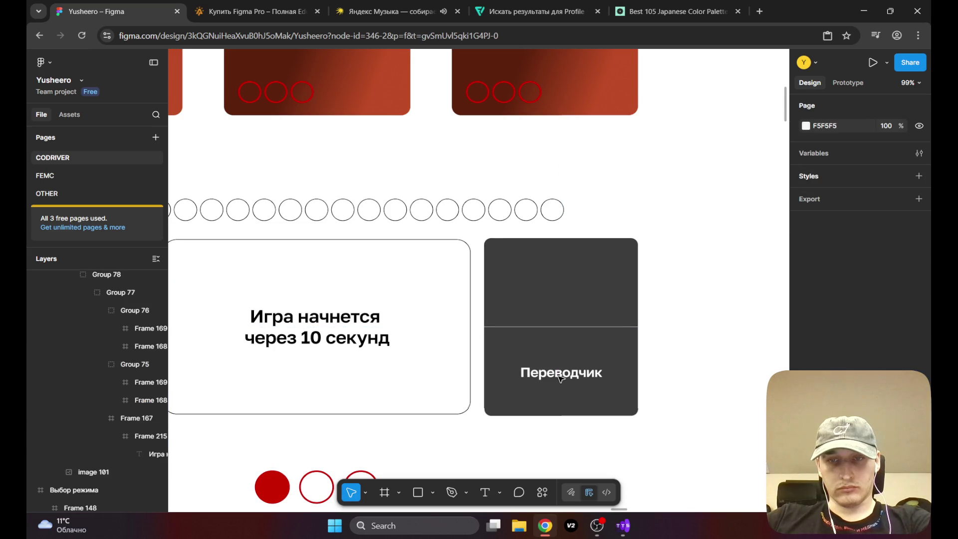
left_click(561, 376)
double_click(561, 377)
double_click(586, 375)
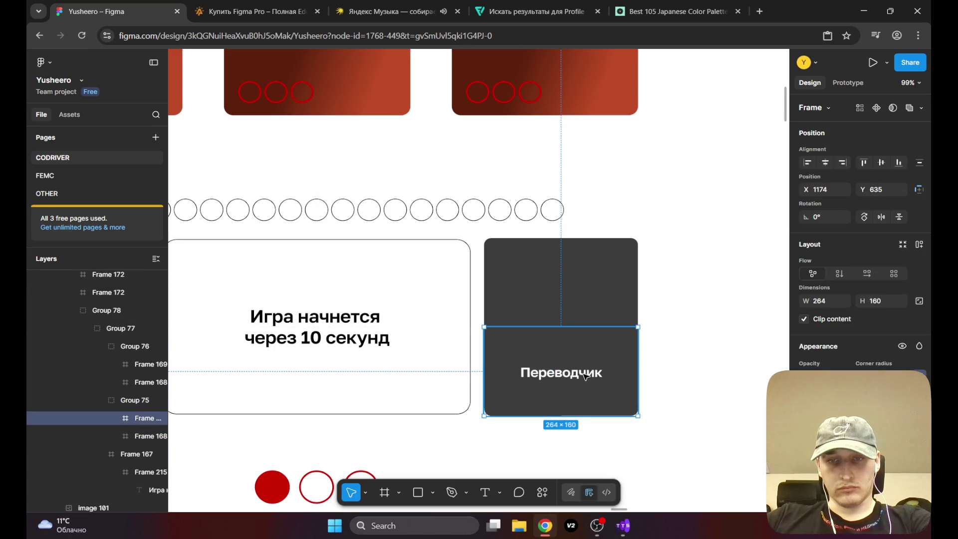
double_click(586, 375)
key("Delete")
left_click(467, 355)
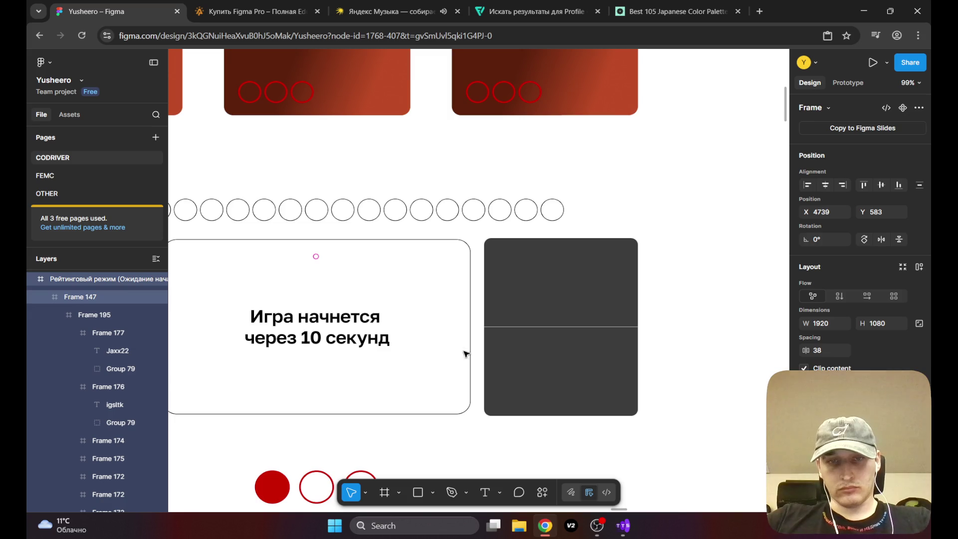
scroll(402, 346, "down", 10)
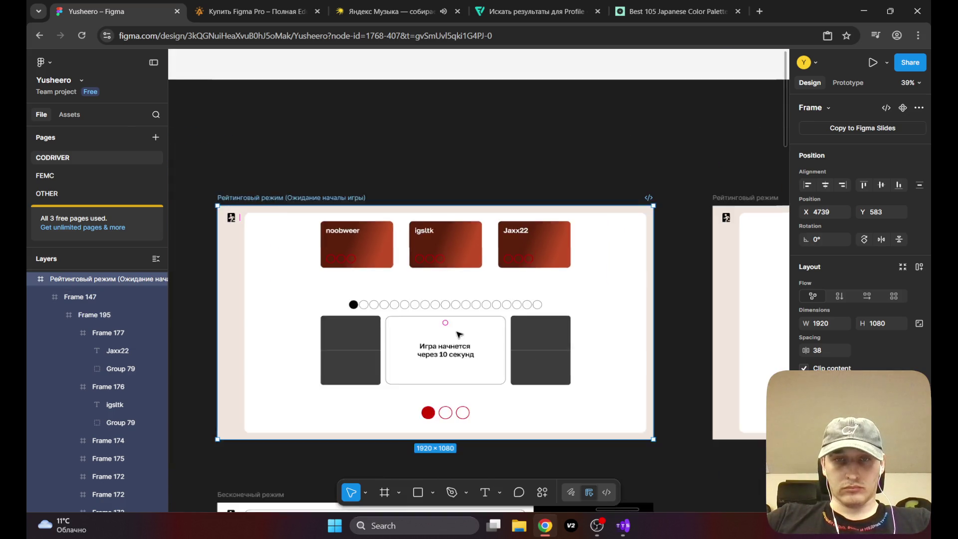
scroll(422, 329, "up", 5)
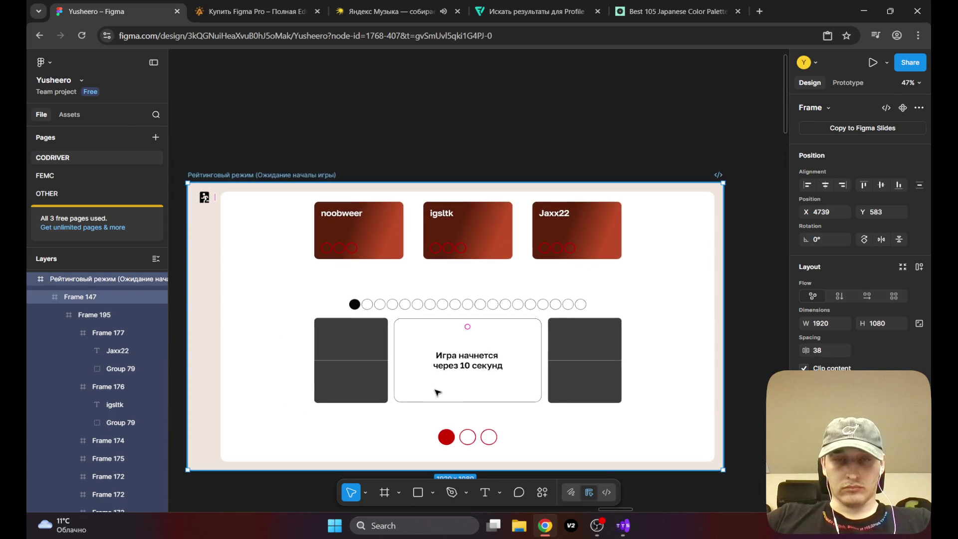
scroll(444, 386, "up", 3)
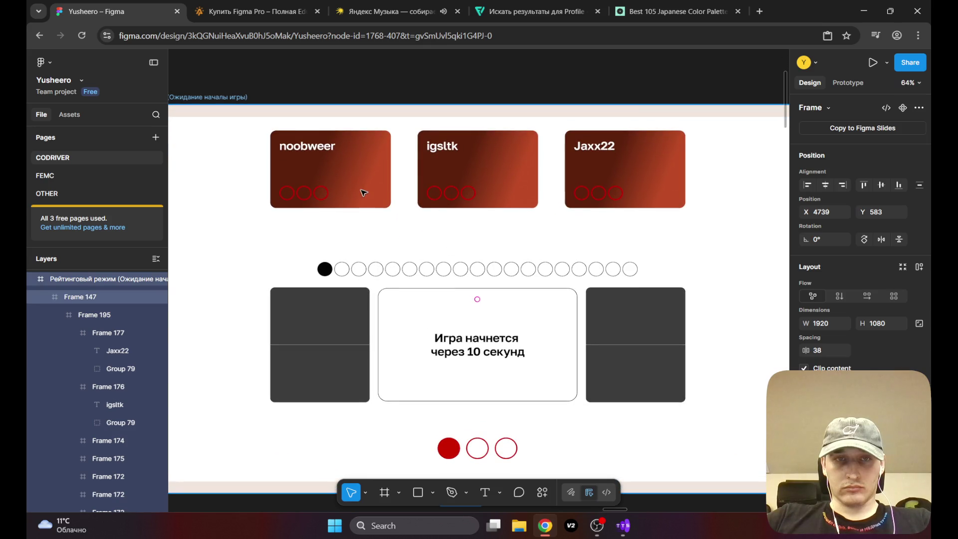
left_click(325, 195)
left_click(324, 195)
left_click(325, 195)
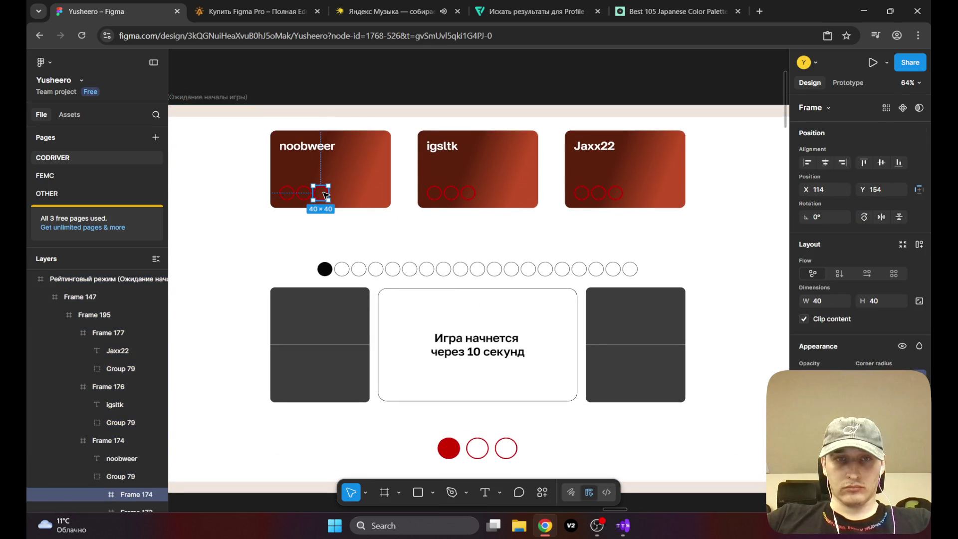
key("Escape")
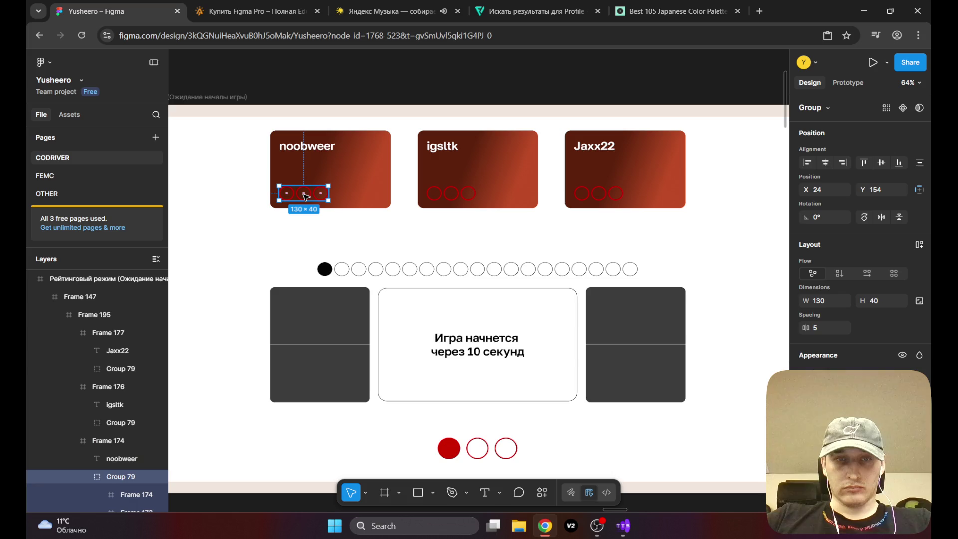
key("Delete")
left_click(458, 194)
left_click(458, 195)
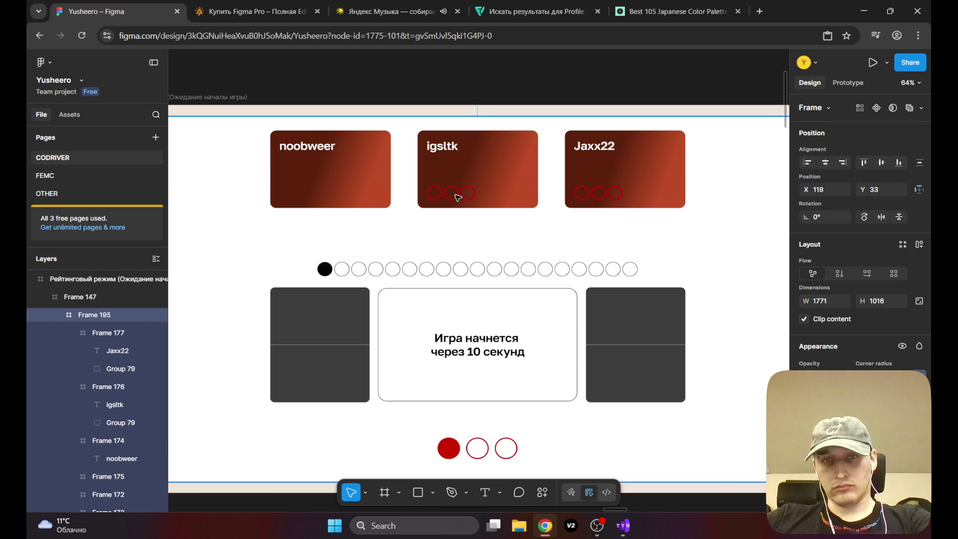
left_click(458, 195)
key("Delete")
left_click(611, 194)
left_click(611, 195)
key("Escape")
left_click(594, 198)
key("Delete")
Step: Delete the three circles below the tiles, then select the whole ranked waiting frame
scroll(479, 397, "down", 5)
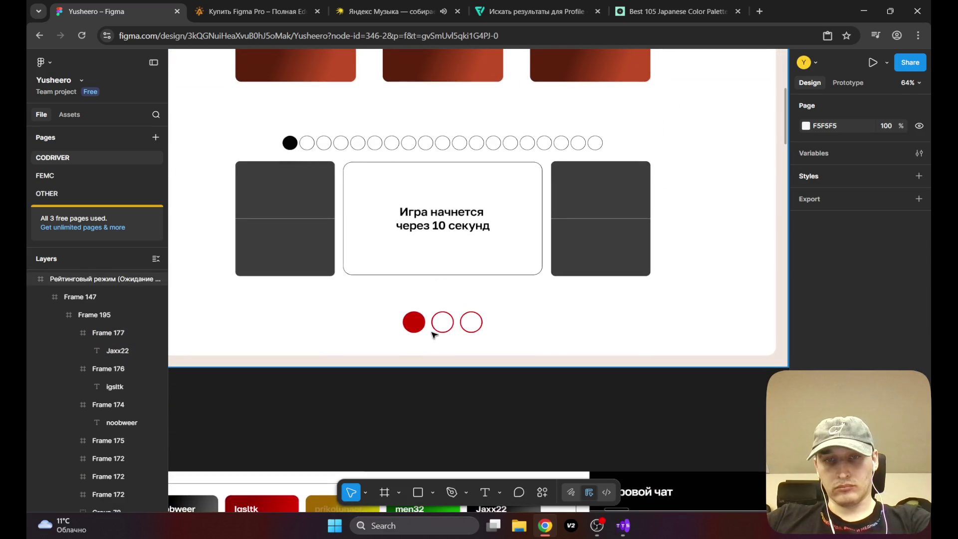
left_click(440, 325)
left_click(440, 325)
key("Delete")
left_click(473, 325)
left_click(473, 326)
key("Delete")
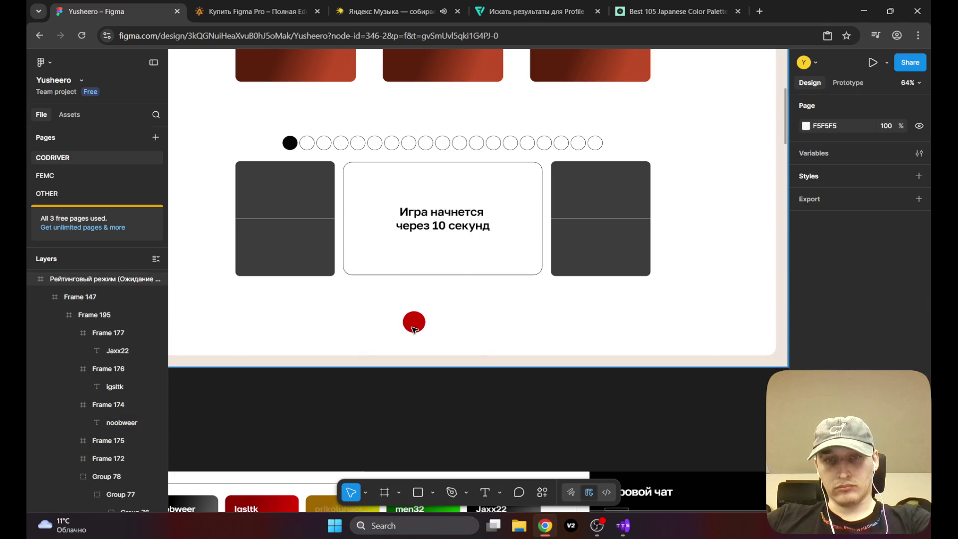
left_click(413, 327)
key("Delete")
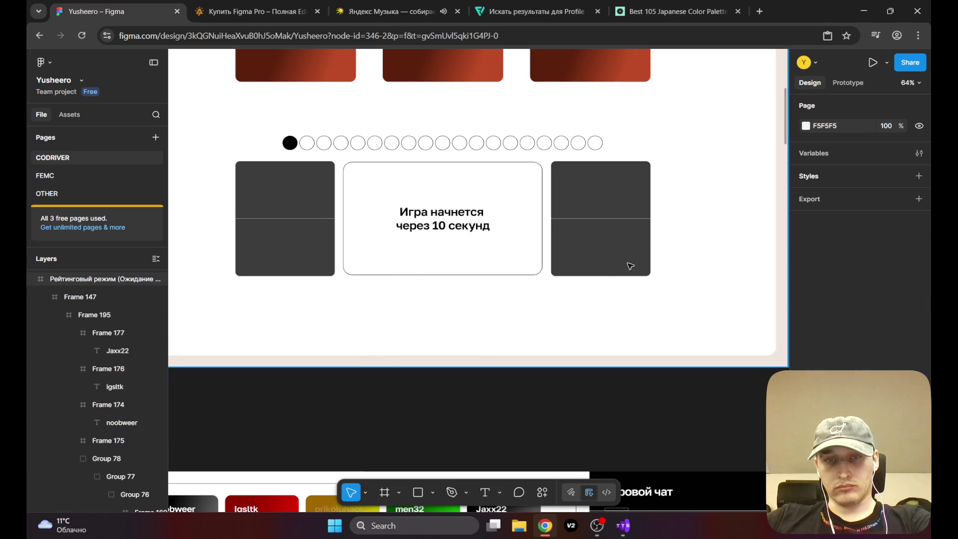
left_click(452, 289)
scroll(454, 284, "down", 5)
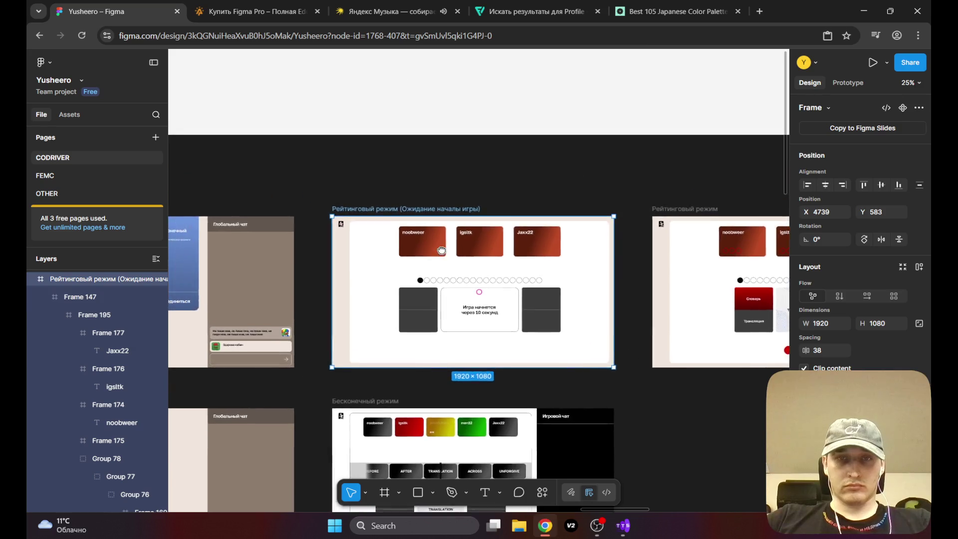
scroll(452, 265, "right", 2)
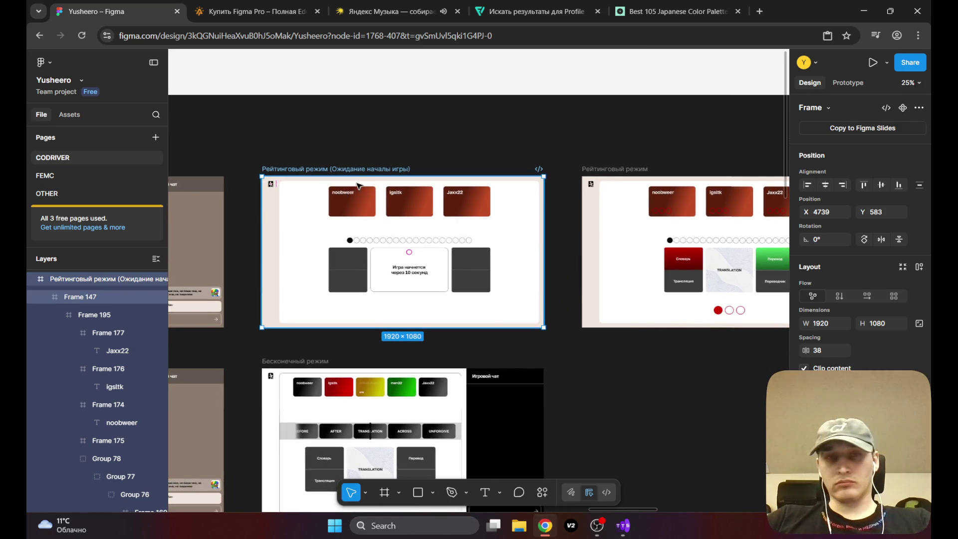
left_click(374, 77)
scroll(377, 262, "up", 3)
mouse_move(376, 261)
left_mouse_down()
mouse_move(418, 231)
mouse_move(496, 271)
mouse_move(480, 274)
mouse_move(501, 252)
mouse_move(385, 229)
left_mouse_up()
left_click(321, 182)
left_click(321, 182)
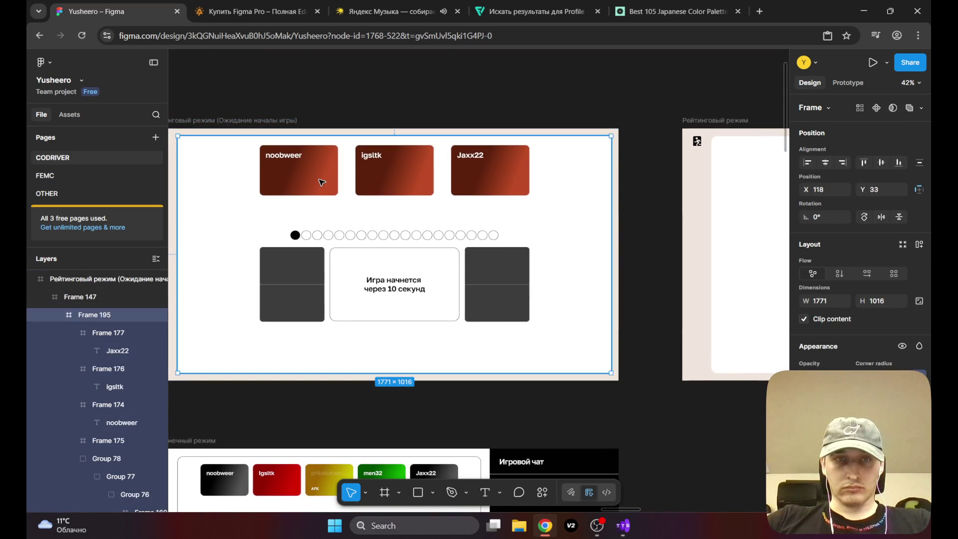
left_click(321, 183)
left_click(807, 420)
left_click_drag(776, 416, 789, 416)
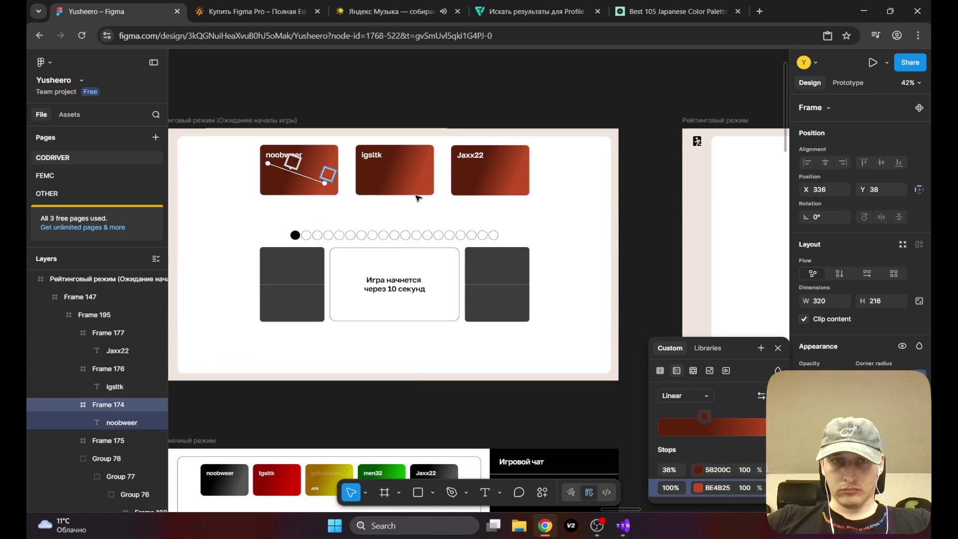
left_click(392, 165)
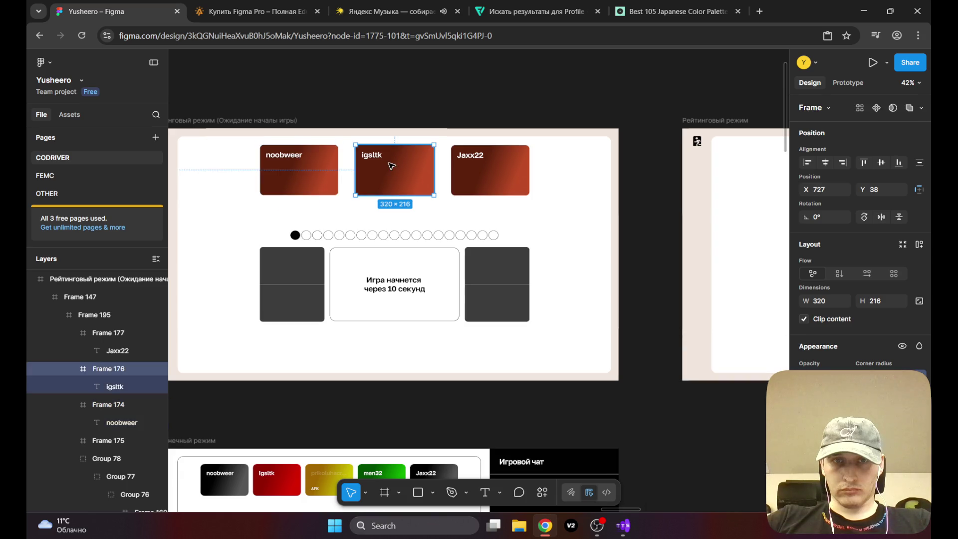
left_click(804, 419)
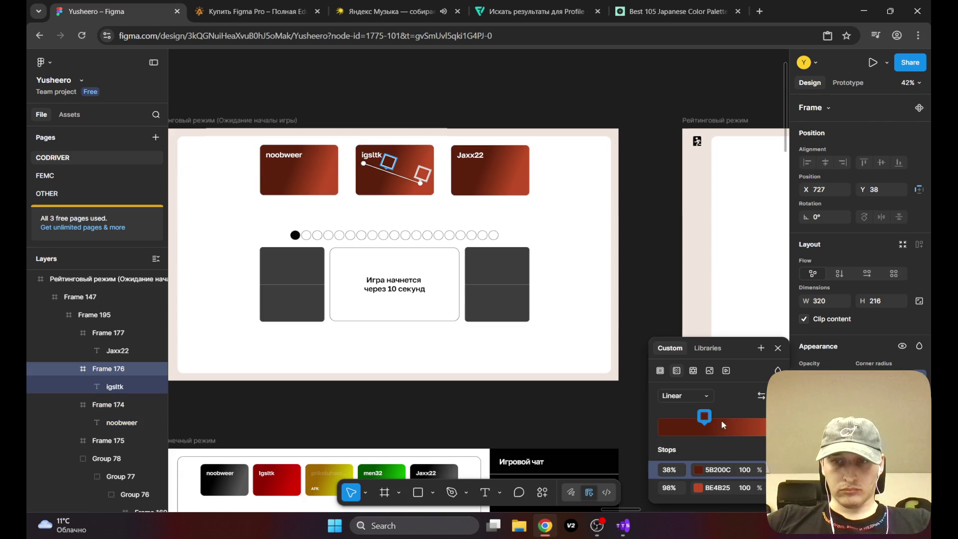
left_click_drag(777, 417, 779, 417)
left_click(496, 175)
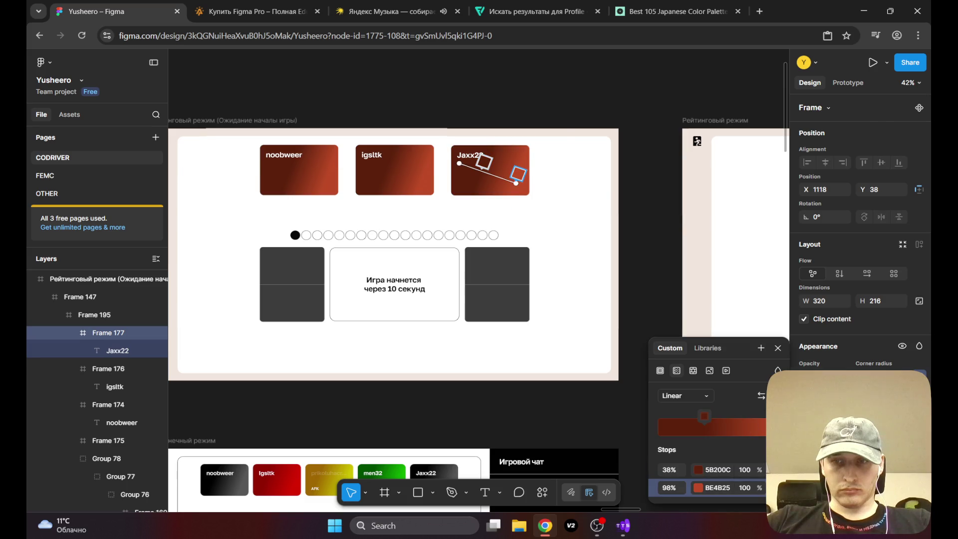
left_click(675, 487)
type("100")
left_click(595, 71)
left_click(572, 82)
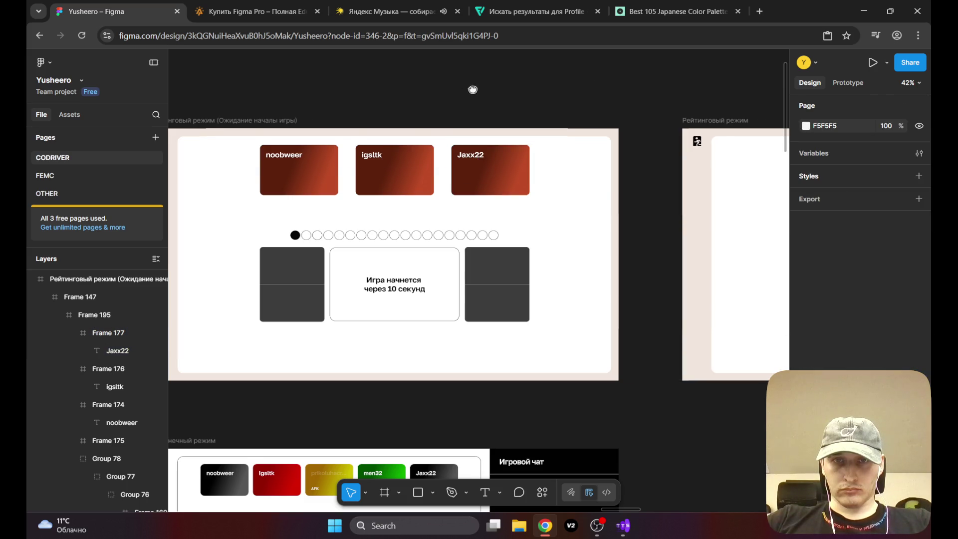
Step: Lower the noobweer, igsltk and Jaxx22 cards so they sit level in one row
left_click_drag(472, 89, 519, 98)
scroll(375, 220, "up", 3)
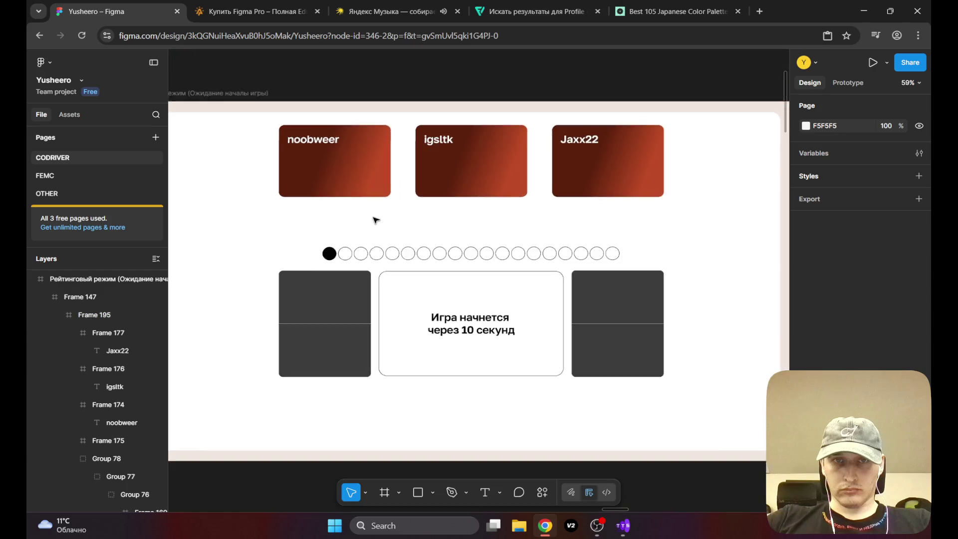
scroll(376, 215, "down", 1)
scroll(428, 216, "down", 2)
scroll(428, 215, "up", 3)
scroll(427, 216, "down", 2)
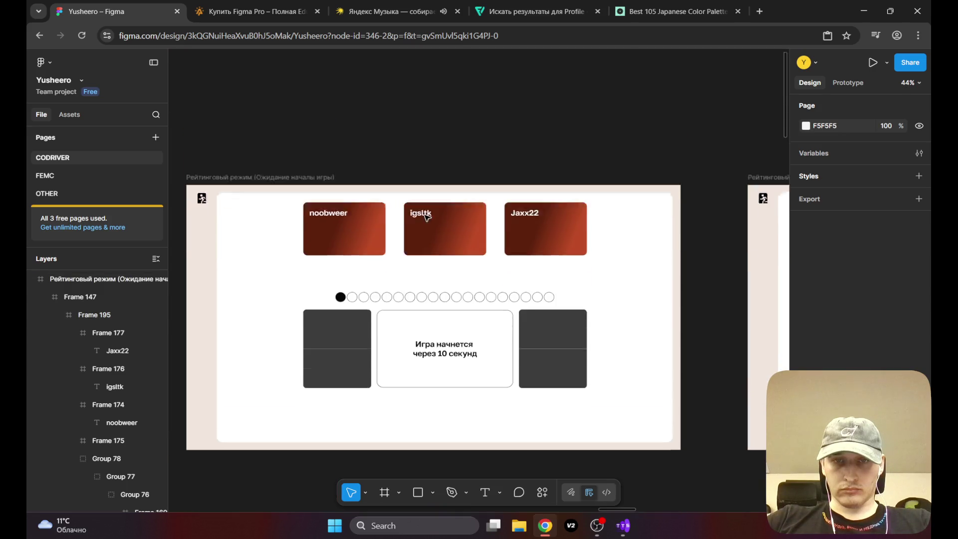
scroll(400, 260, "down", 1)
scroll(384, 300, "up", 3)
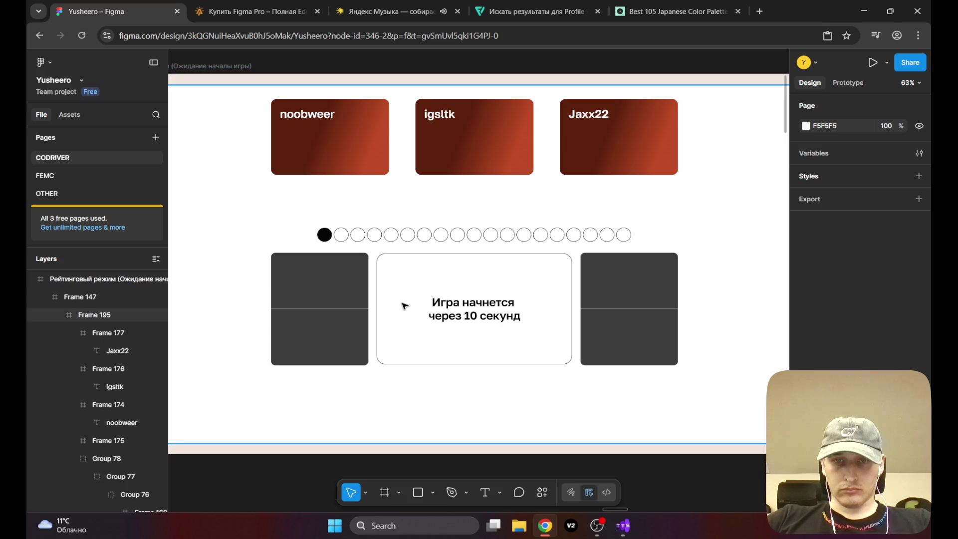
scroll(404, 305, "down", 3)
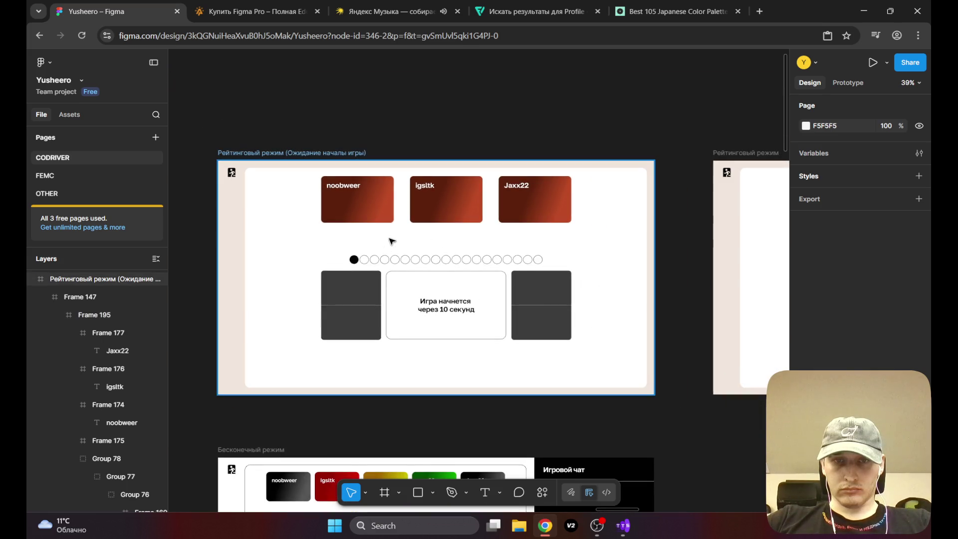
scroll(393, 237, "up", 3)
scroll(344, 221, "down", 2)
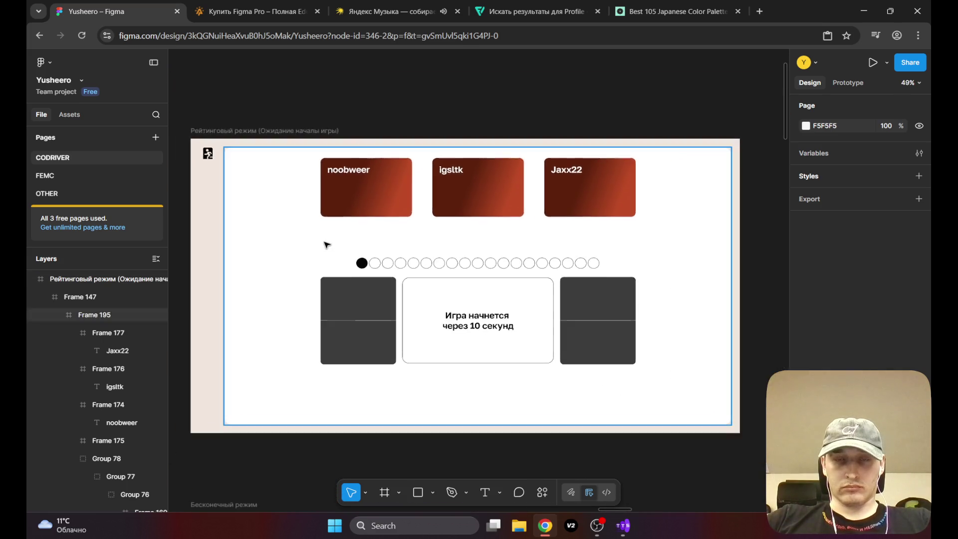
scroll(464, 227, "right", 5)
scroll(432, 236, "left", 5)
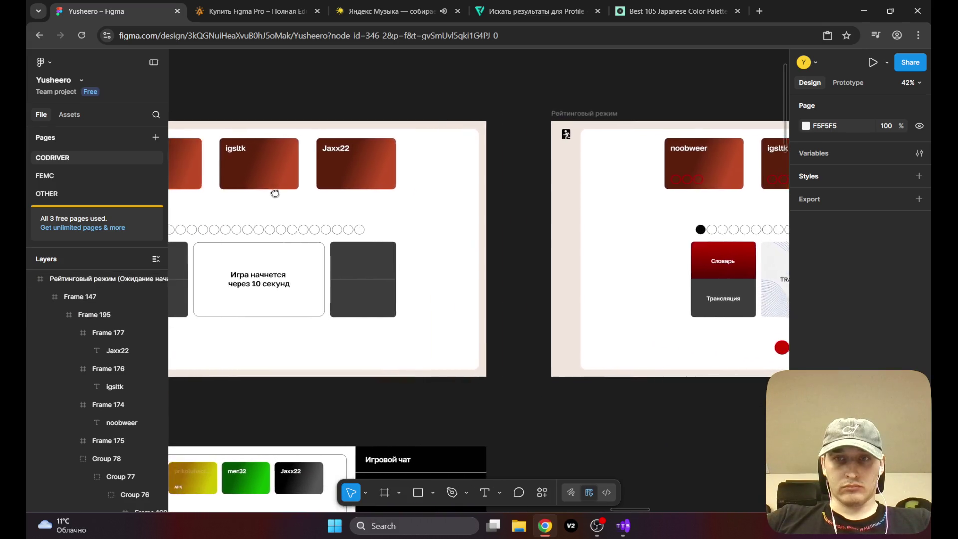
scroll(394, 244, "up", 2)
left_click(356, 218)
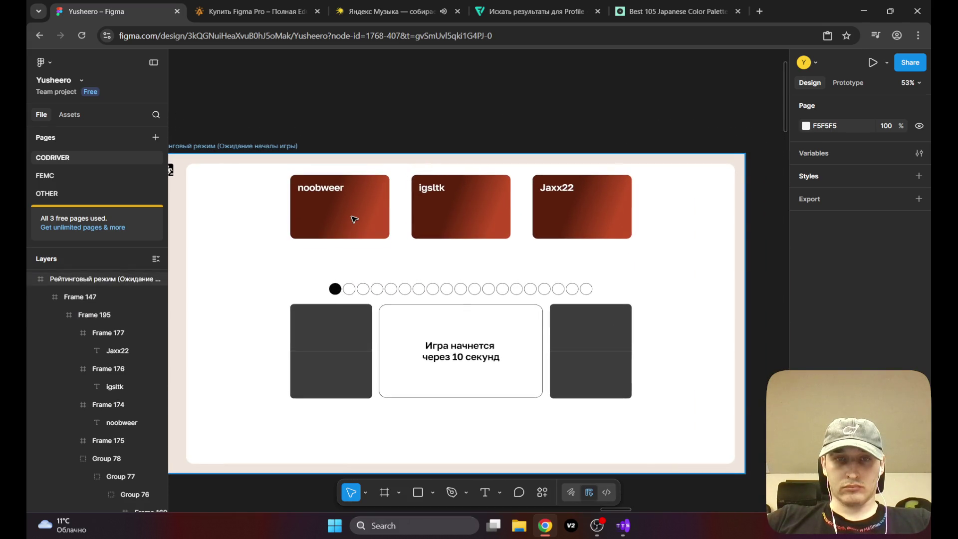
left_click_drag(358, 218, 359, 225)
left_click_drag(459, 220, 460, 233)
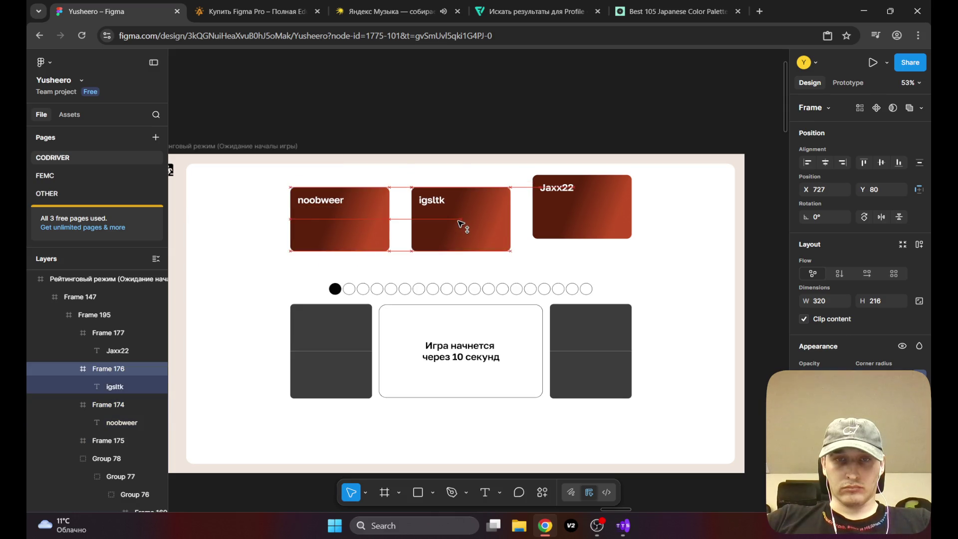
left_click(574, 215)
left_click_drag(574, 214, 593, 225)
left_click(498, 175)
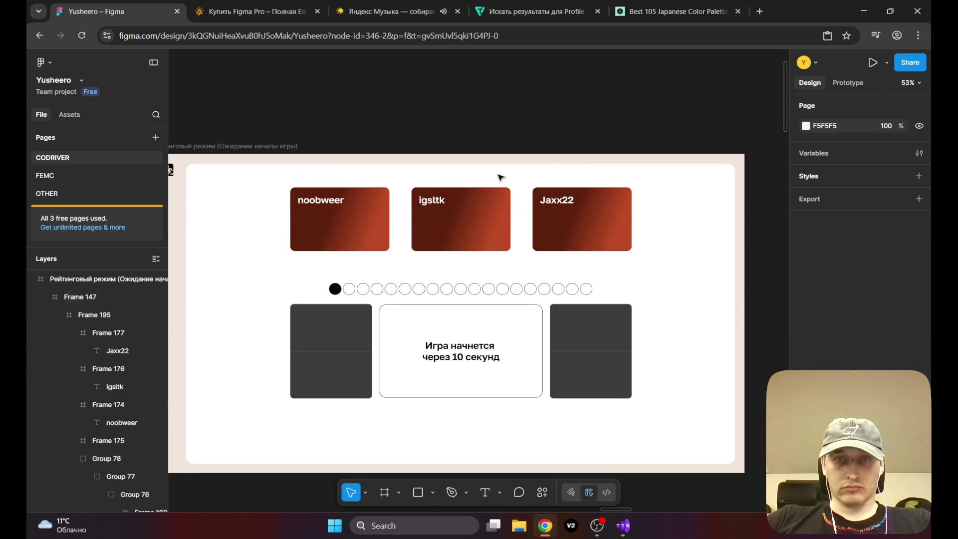
Step: Pan across the enlarged player cards and the top of the waiting frame to check the row
scroll(474, 213, "down", 3)
scroll(399, 205, "down", 1)
scroll(349, 198, "left", 2)
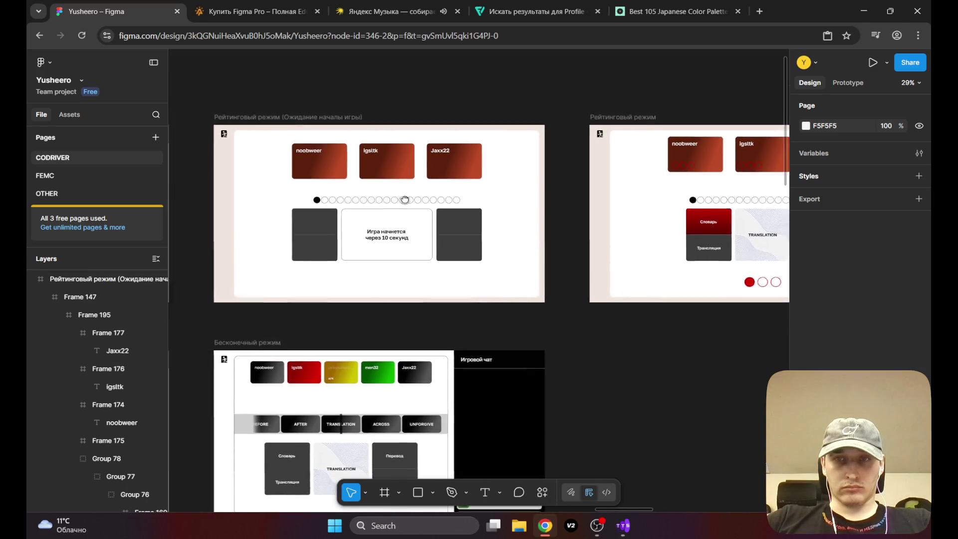
scroll(335, 193, "up", 5)
mouse_move(342, 181)
left_mouse_down()
mouse_move(363, 211)
mouse_move(397, 220)
left_mouse_up()
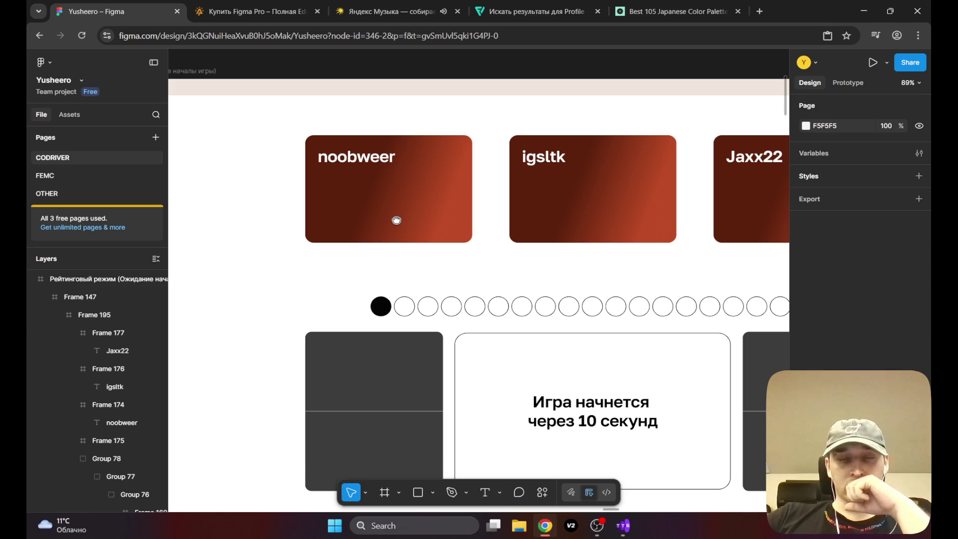
scroll(397, 221, "right", 10)
scroll(514, 215, "left", 12)
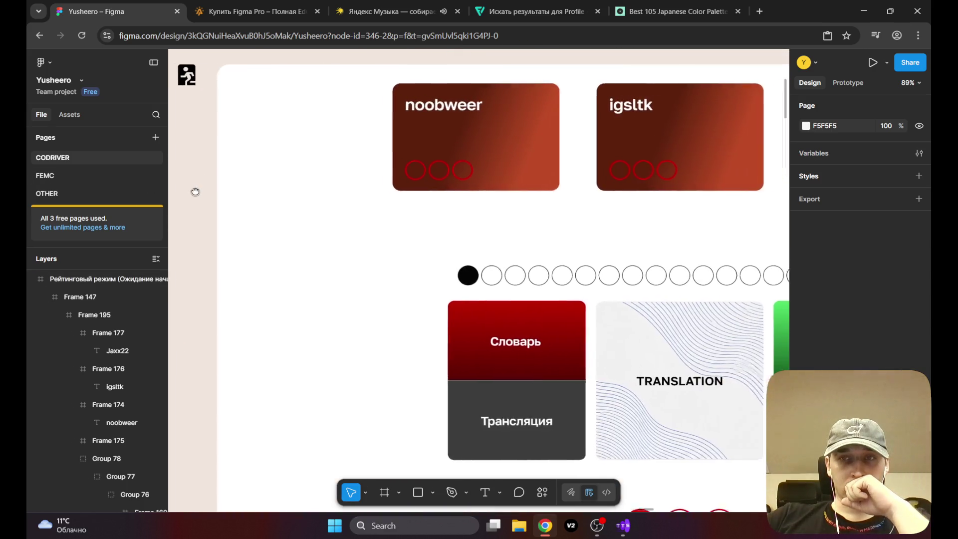
left_click_drag(196, 189, 469, 208)
scroll(361, 190, "left", 2)
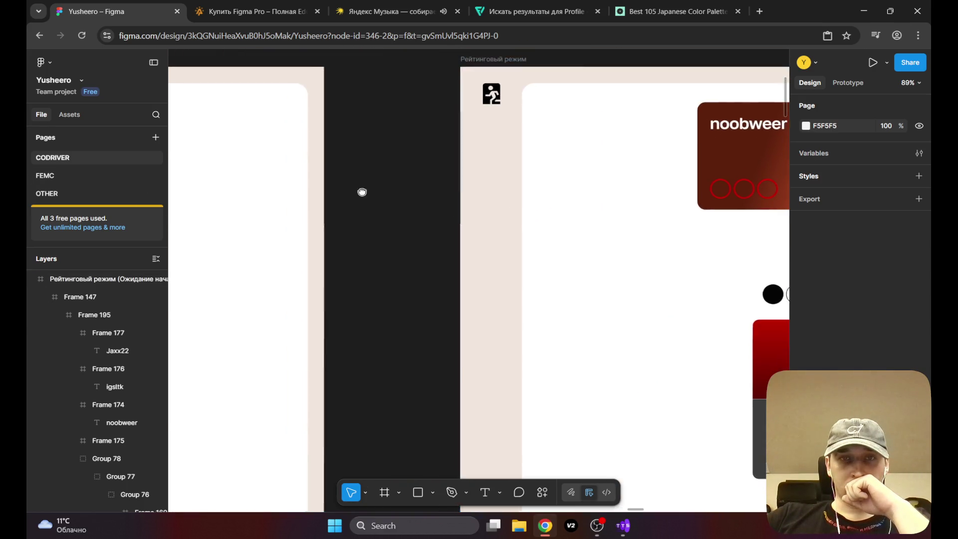
scroll(404, 230, "right", 15)
scroll(403, 230, "left", 12)
scroll(484, 240, "down", 1)
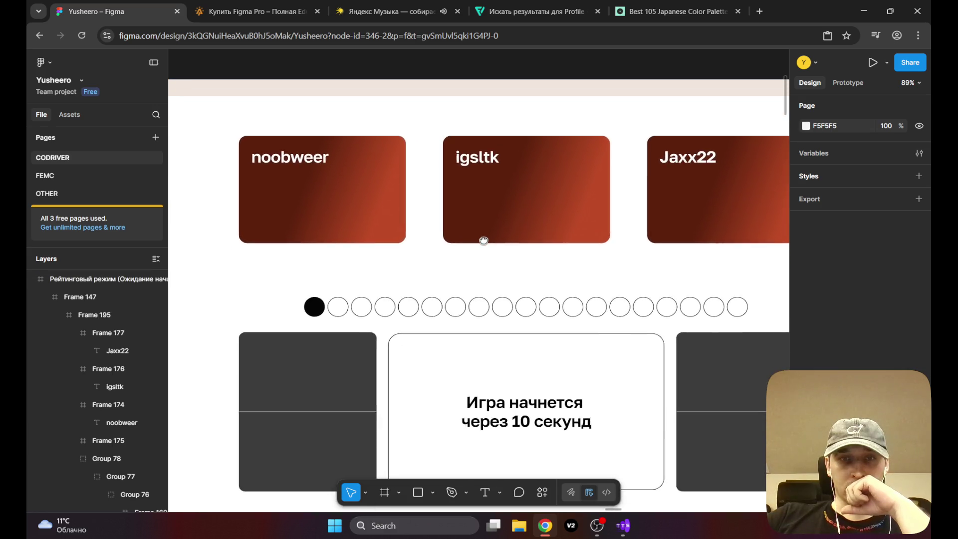
left_click_drag(501, 238, 563, 232)
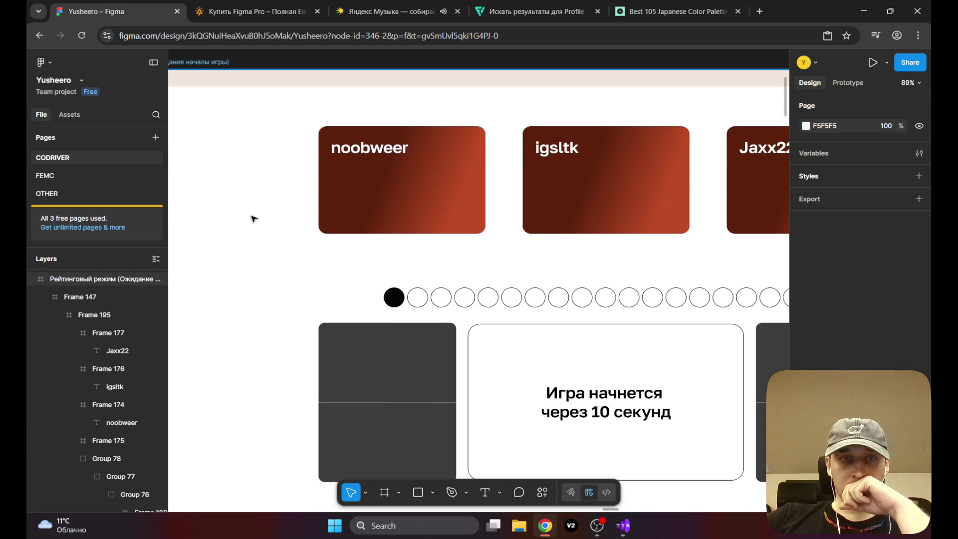
scroll(705, 278, "down", 10)
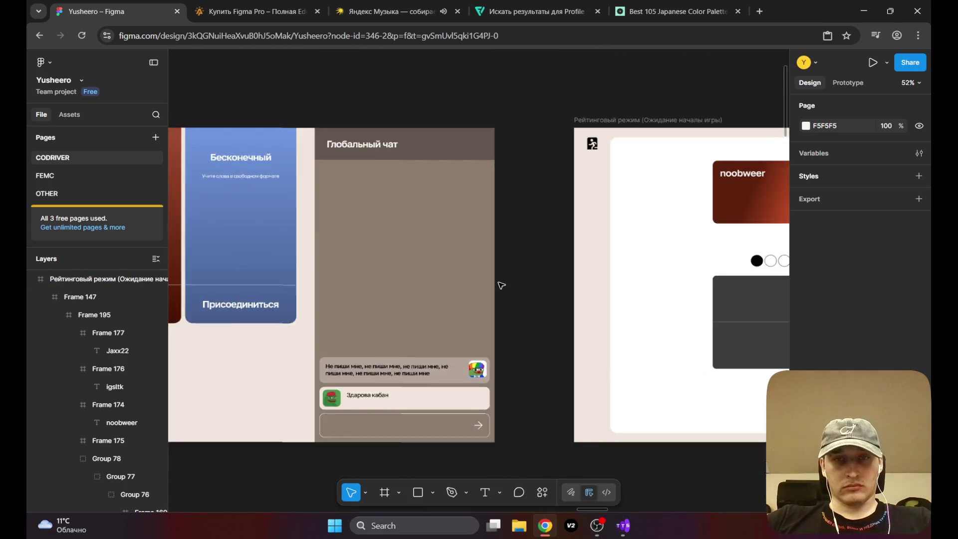
scroll(492, 216, "down", 5)
scroll(471, 262, "up", 10)
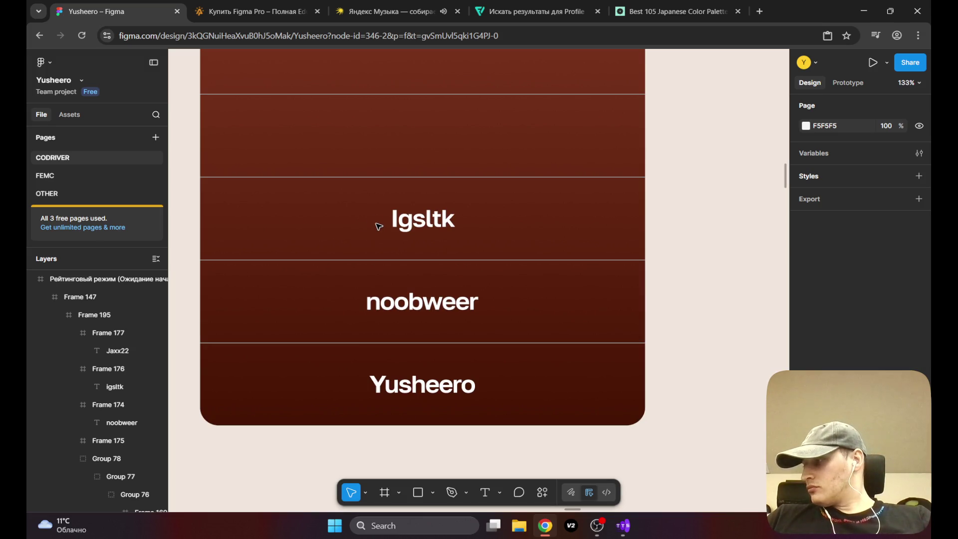
Step: Draw a small badge frame left of Igsltk with a 33%-opacity white fill and corner radius 10
mouse_move(429, 231)
left_mouse_down()
mouse_move(480, 257)
mouse_move(476, 239)
mouse_move(499, 243)
left_mouse_up()
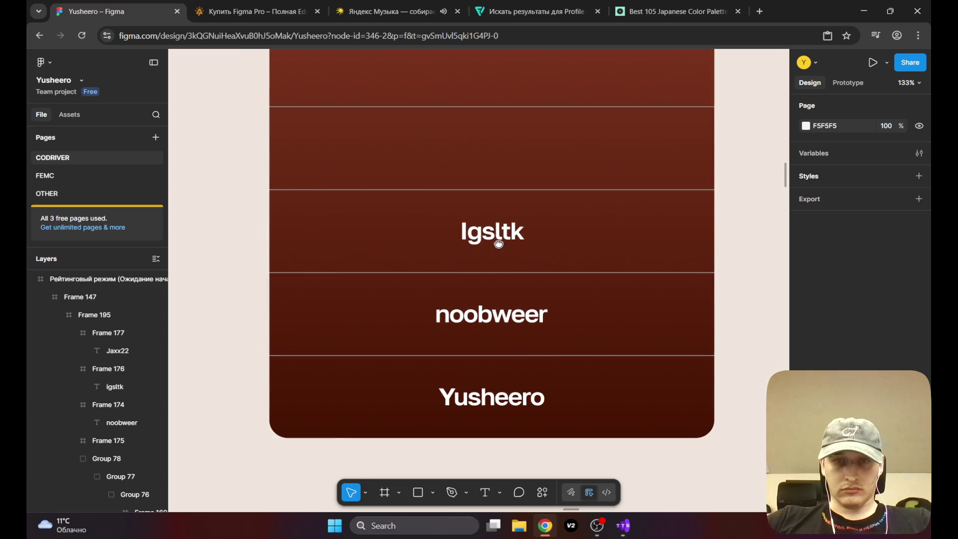
left_click(386, 495)
mouse_move(360, 217)
left_mouse_down()
mouse_move(422, 252)
mouse_move(448, 253)
mouse_move(398, 241)
left_mouse_up()
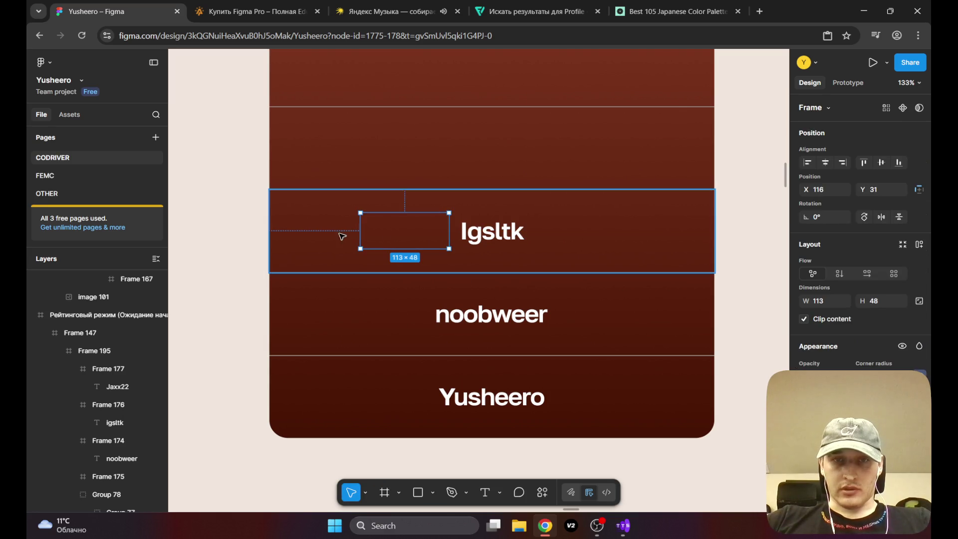
left_click_drag(358, 231, 346, 232)
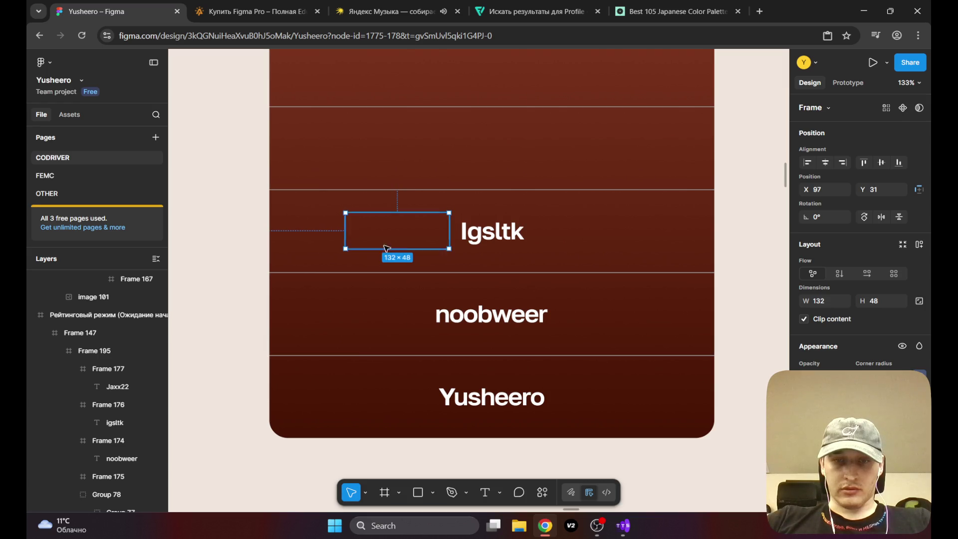
left_click(805, 399)
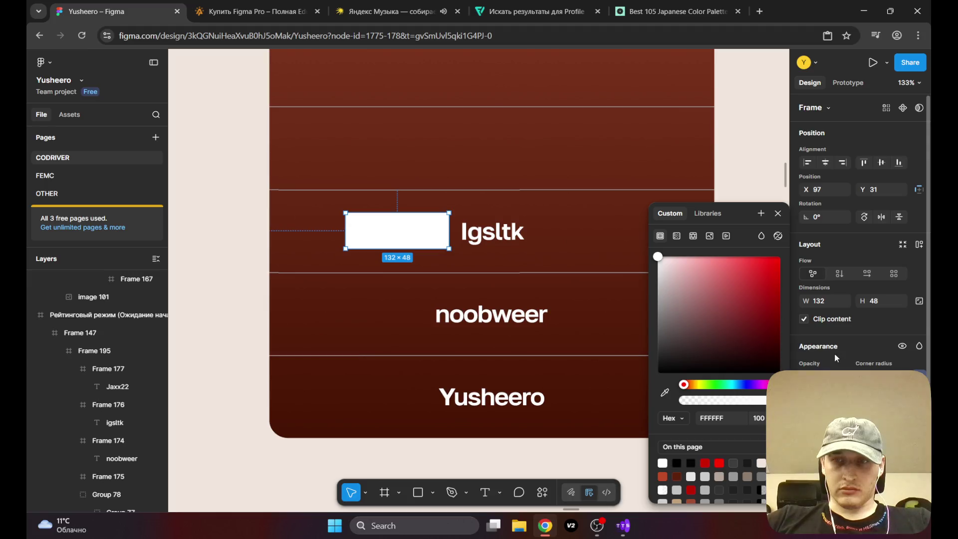
left_click_drag(749, 405, 716, 403)
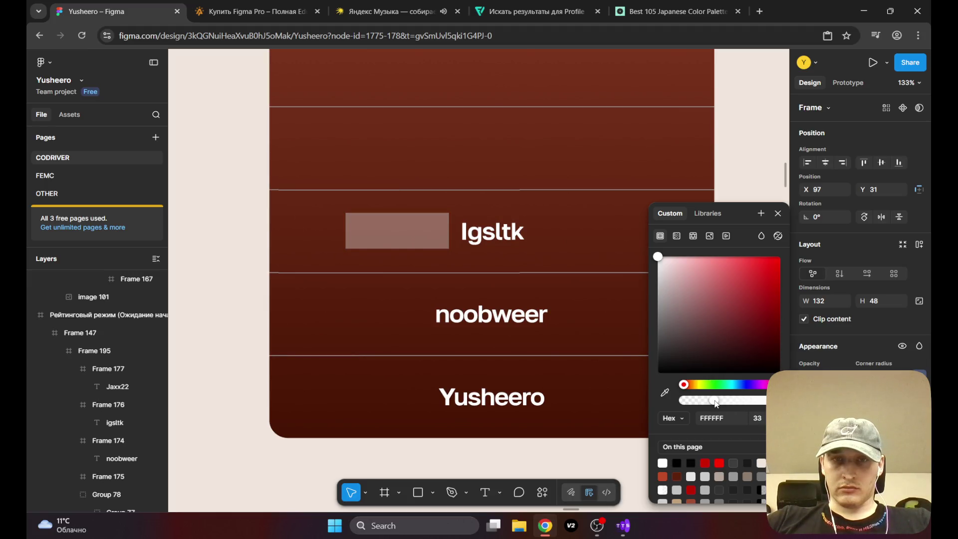
type("10")
key("Return")
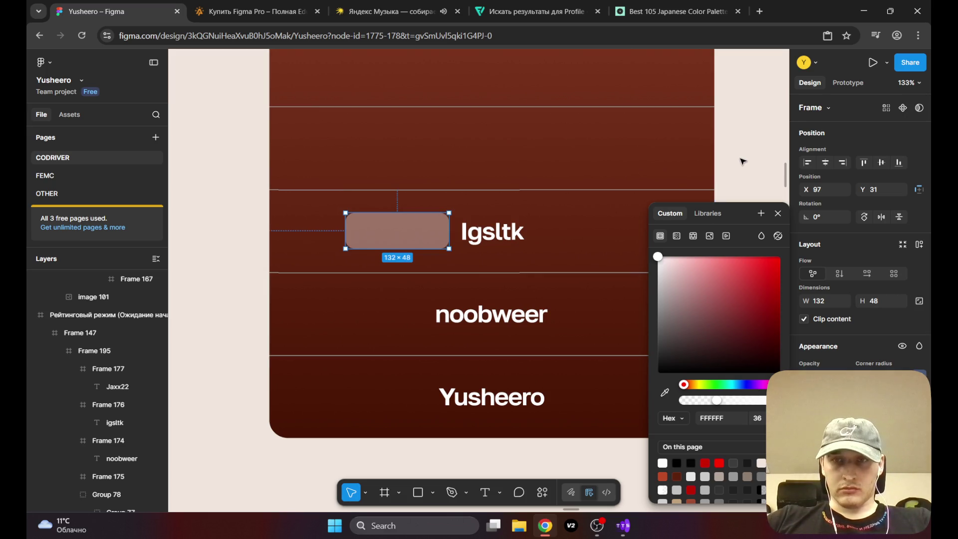
left_click(527, 160)
Step: Add a 'бронза' label inside the badge, set it to size 16 and centre it
double_click(418, 234)
double_click(408, 234)
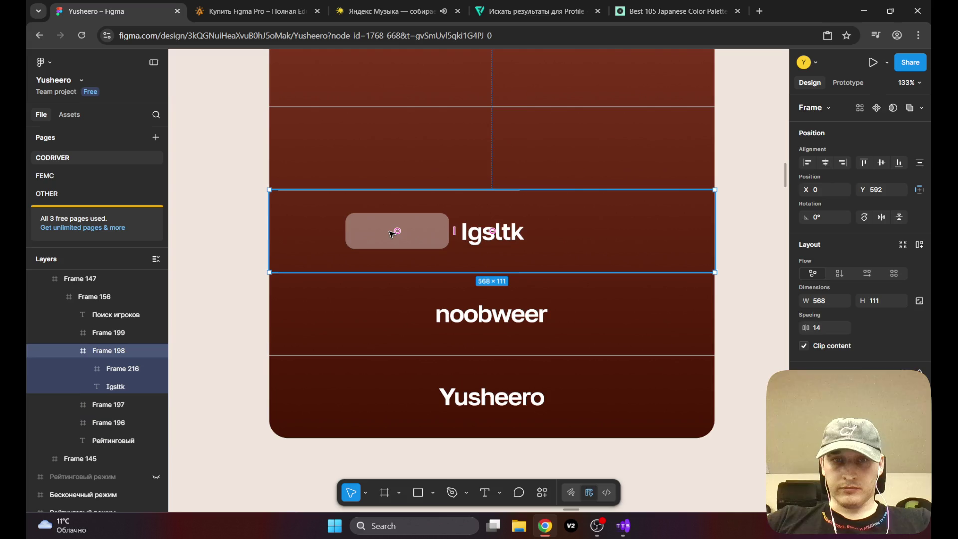
double_click(392, 234)
left_click(485, 492)
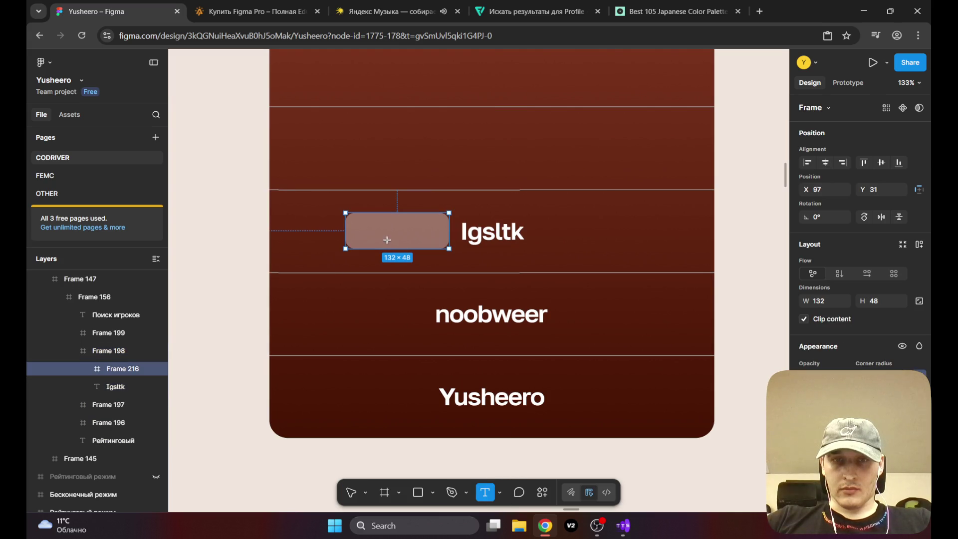
left_click(376, 227)
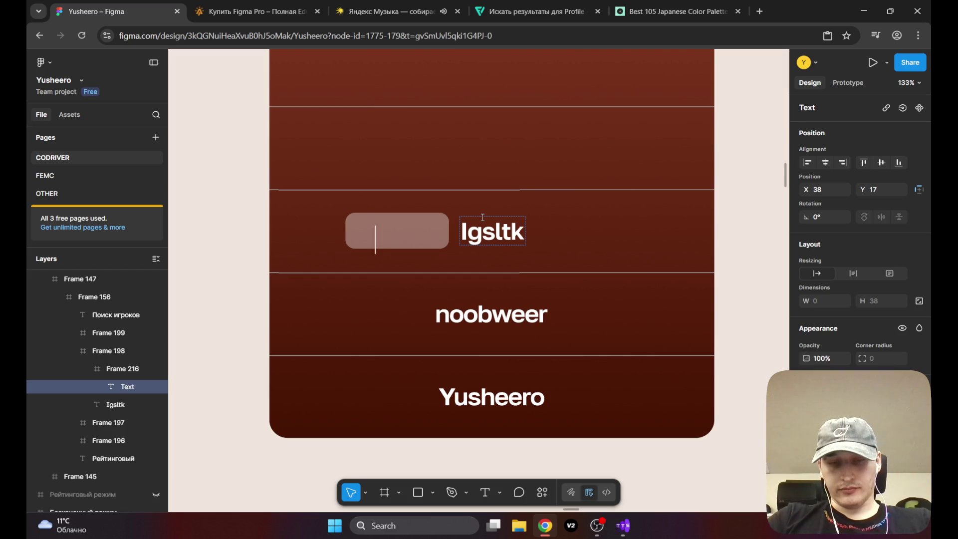
type("бронза")
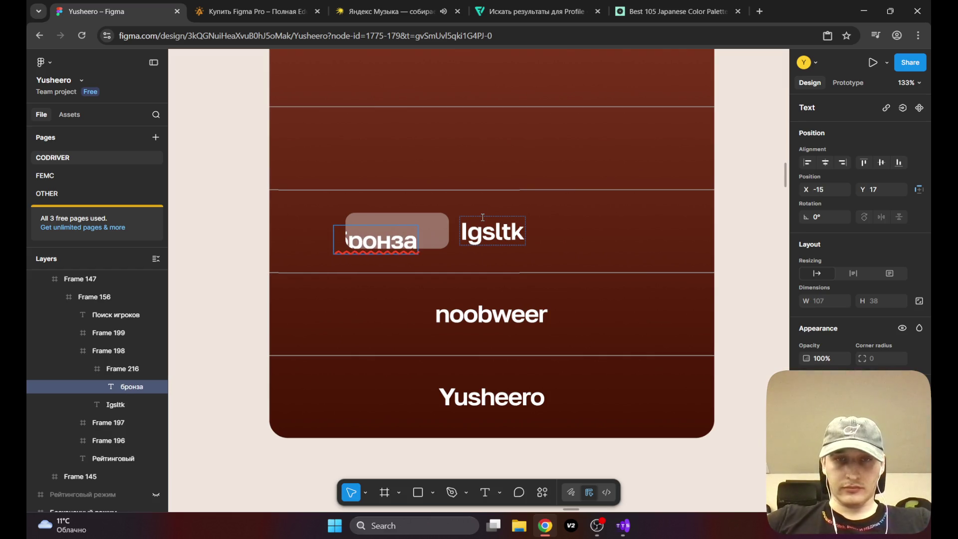
double_click(375, 247)
left_click(884, 420)
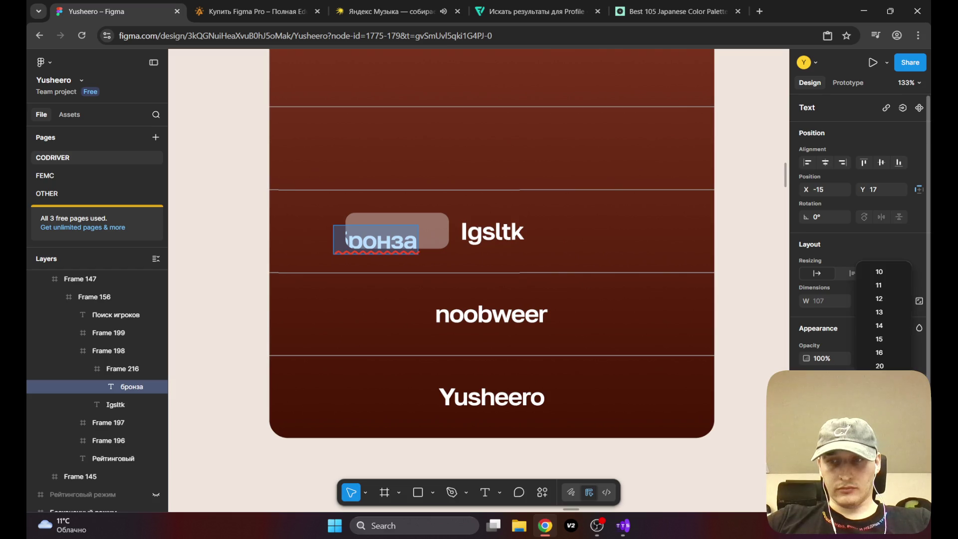
left_click(882, 353)
key("Escape")
left_click_drag(377, 235, 426, 227)
scroll(397, 232, "up", 10)
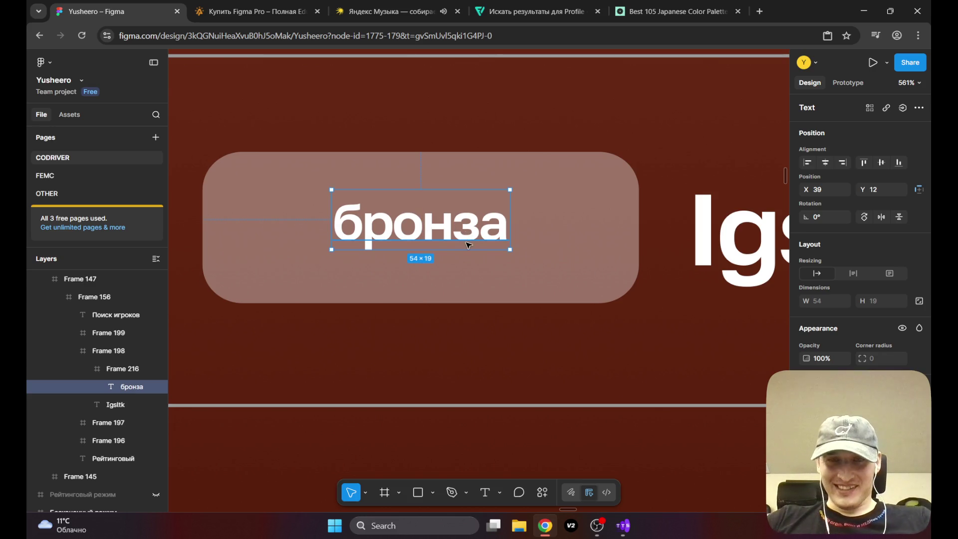
scroll(460, 232, "down", 15)
scroll(460, 241, "down", 5)
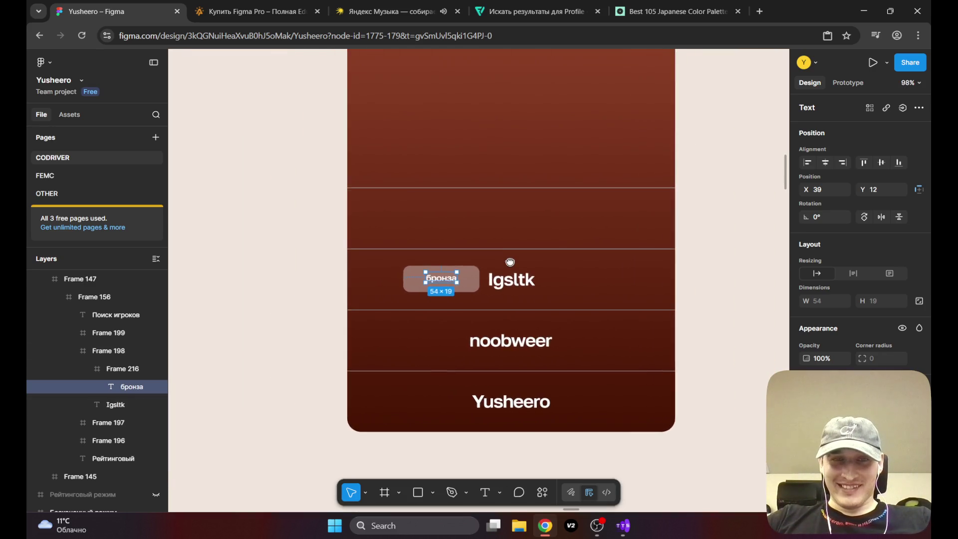
scroll(609, 254, "down", 3)
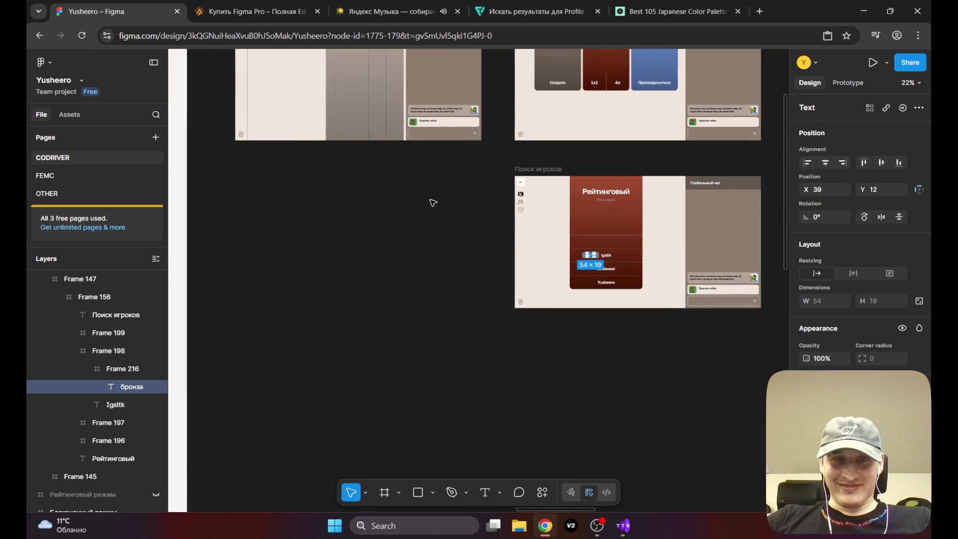
scroll(480, 381, "up", 8)
scroll(558, 234, "down", 10)
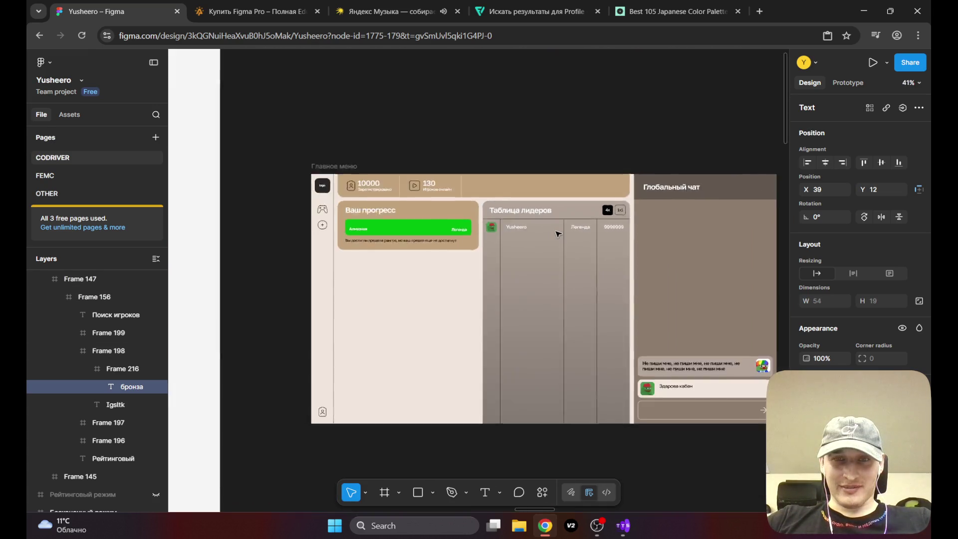
scroll(328, 179, "up", 3)
mouse_move(328, 180)
left_mouse_down()
mouse_move(283, 223)
mouse_move(559, 210)
left_mouse_up()
scroll(452, 282, "up", 5)
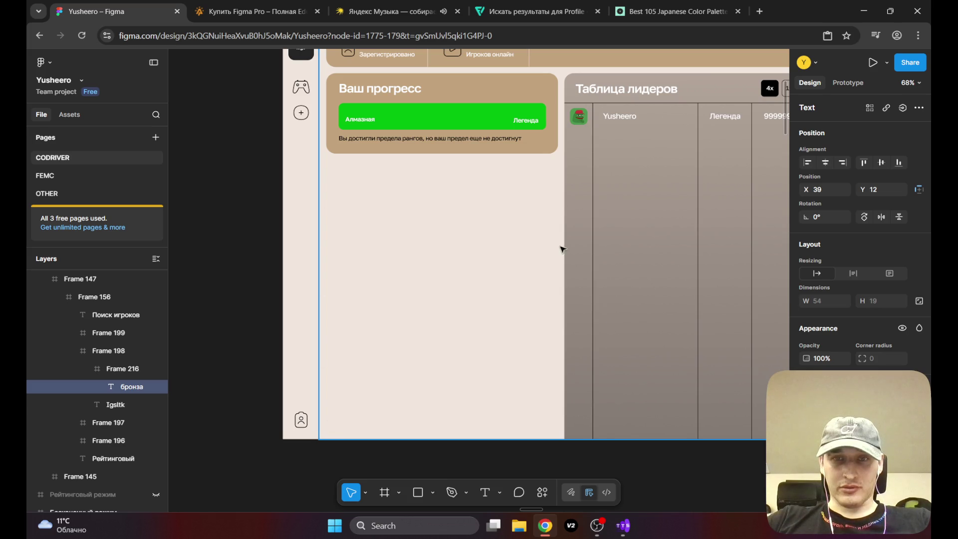
scroll(353, 297, "down", 5)
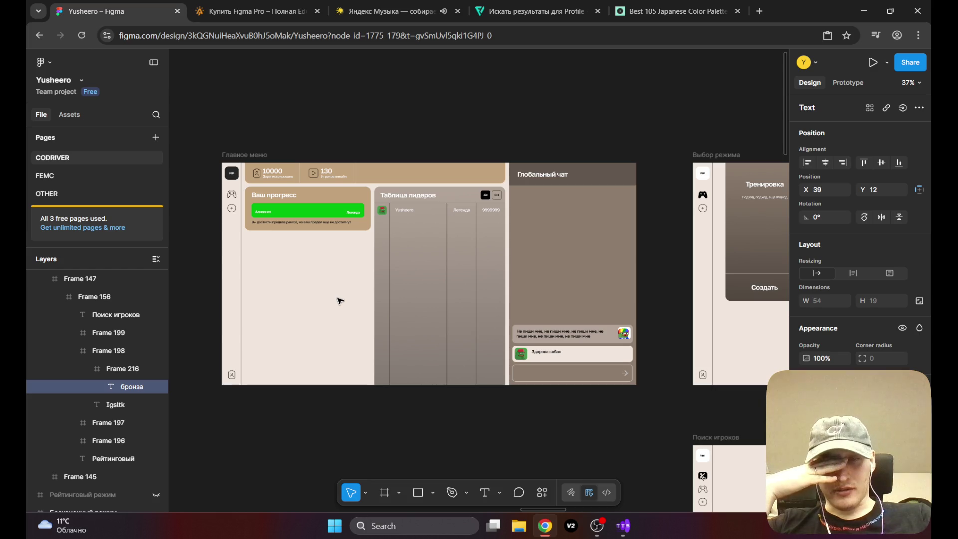
scroll(445, 209, "up", 4)
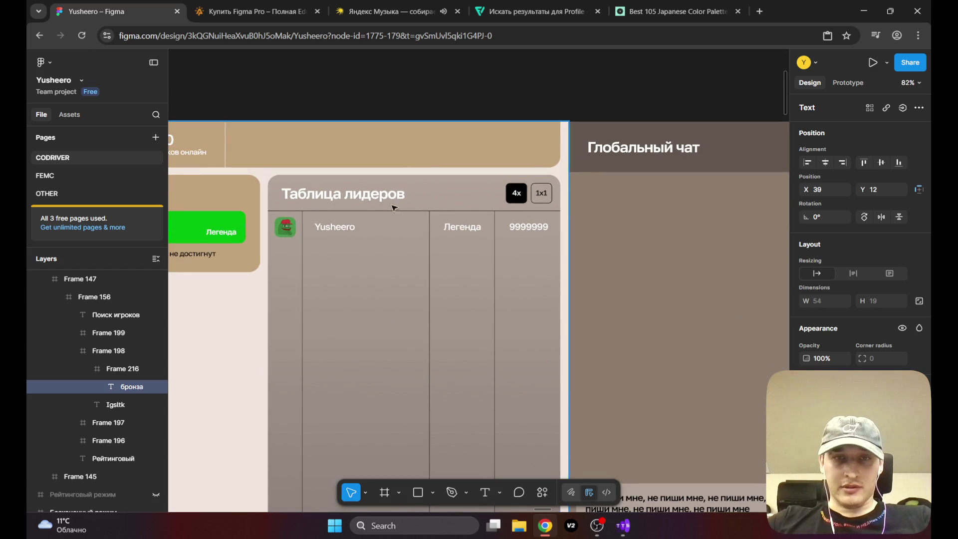
scroll(389, 227, "down", 5)
left_click_drag(450, 221, 344, 200)
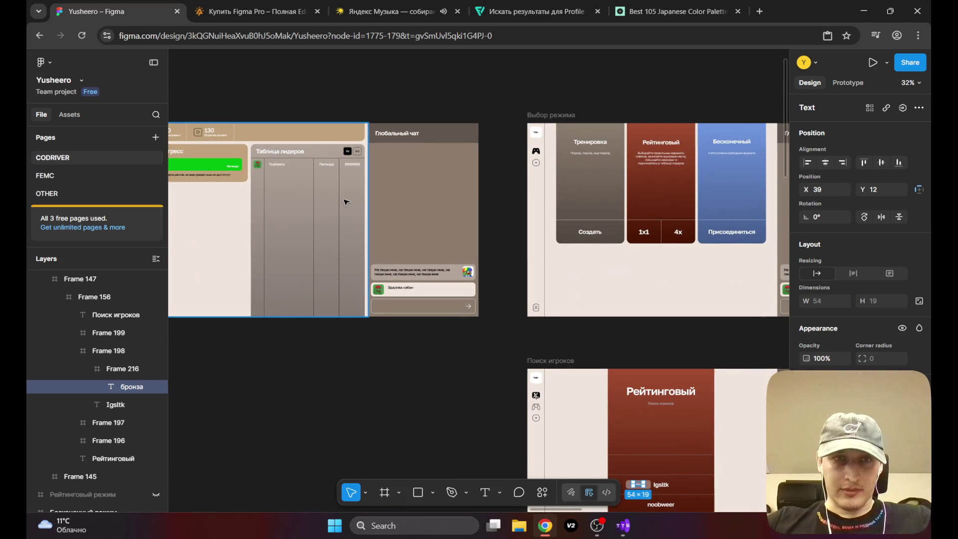
scroll(379, 170, "down", 5)
scroll(379, 170, "right", 5)
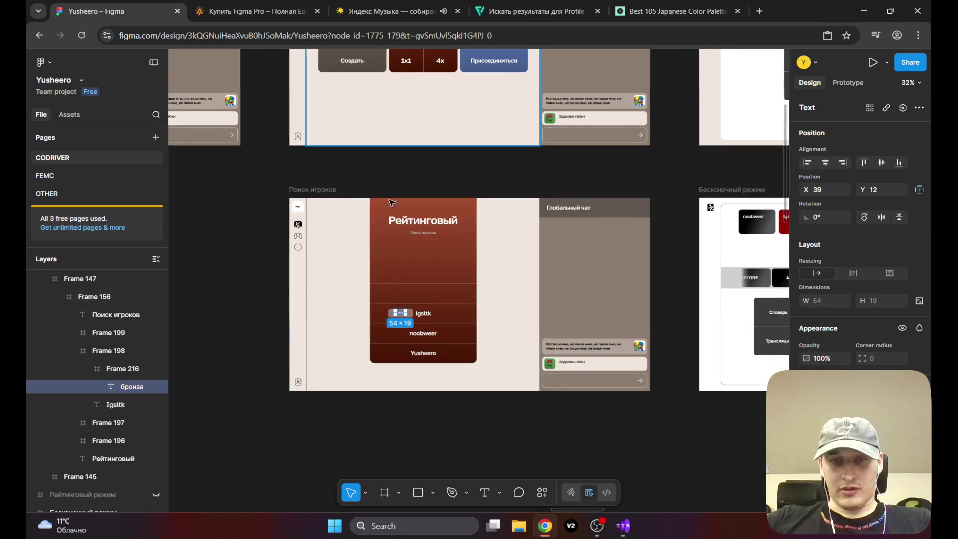
scroll(424, 334, "up", 5)
scroll(644, 260, "down", 3)
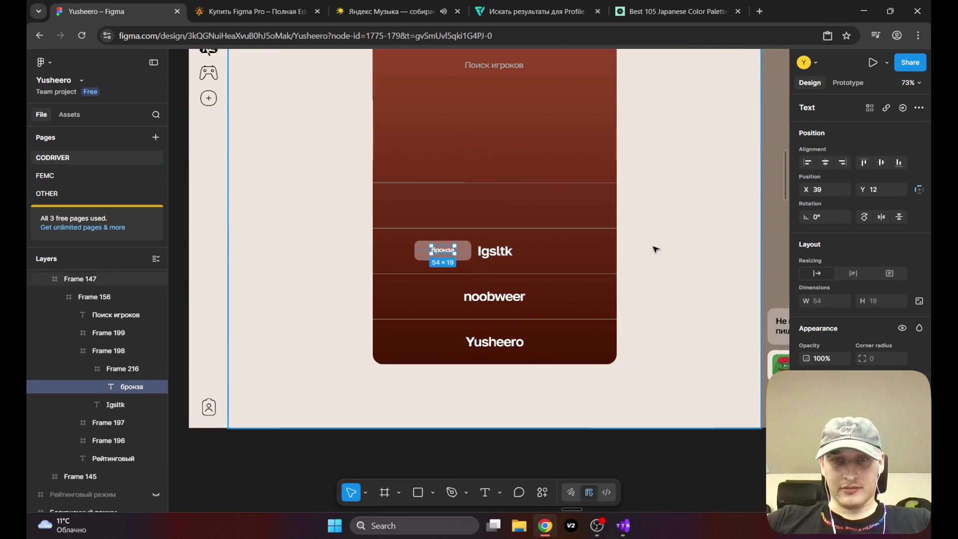
left_click(622, 226)
scroll(460, 250, "up", 5)
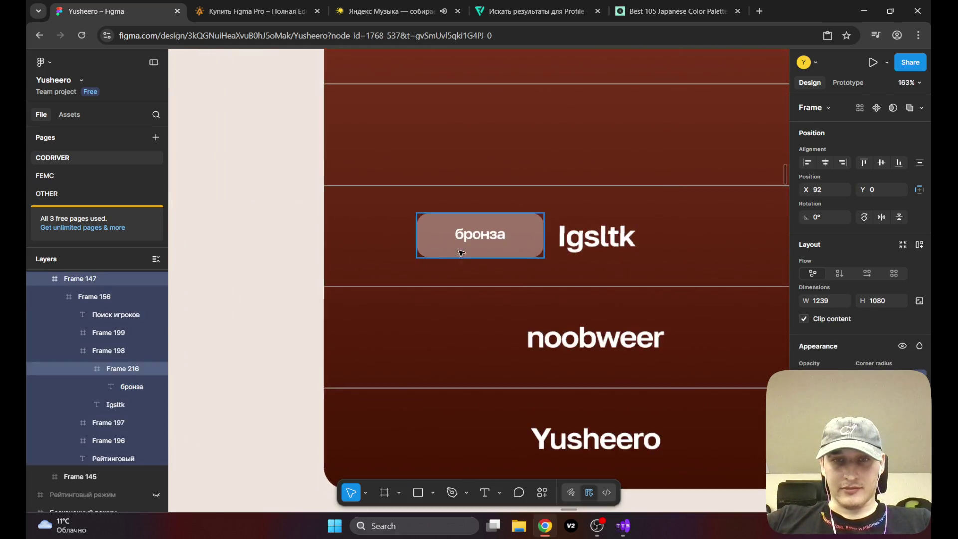
Step: Replace the бронза label text with 'MAX' and move it to the badge's vertical centre
double_click(494, 221)
key("Escape")
key("Escape")
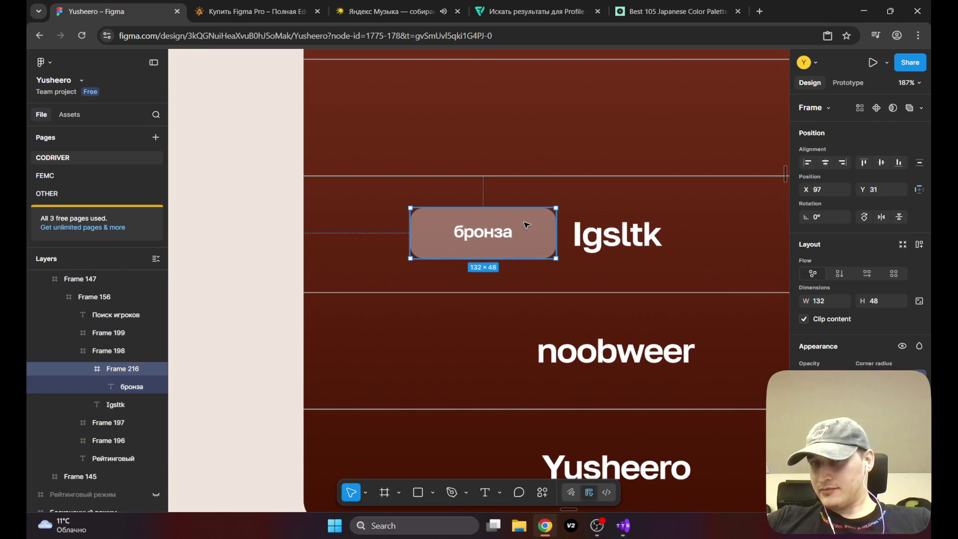
left_click(483, 236)
double_click(496, 234)
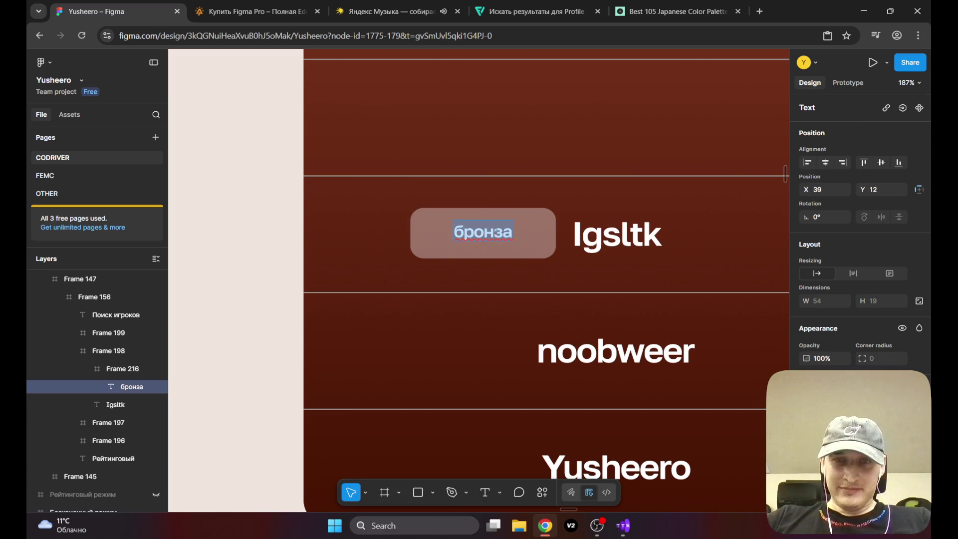
type("алма")
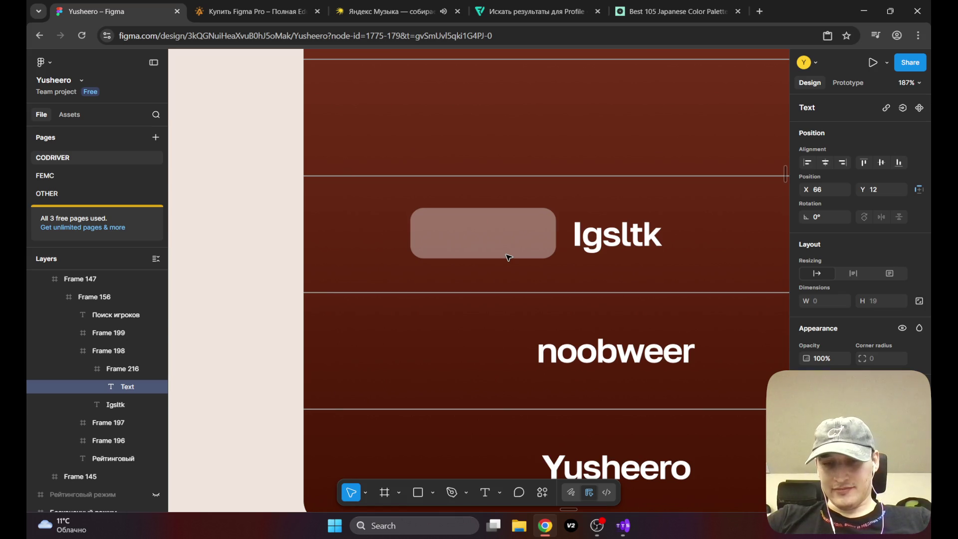
type("маз")
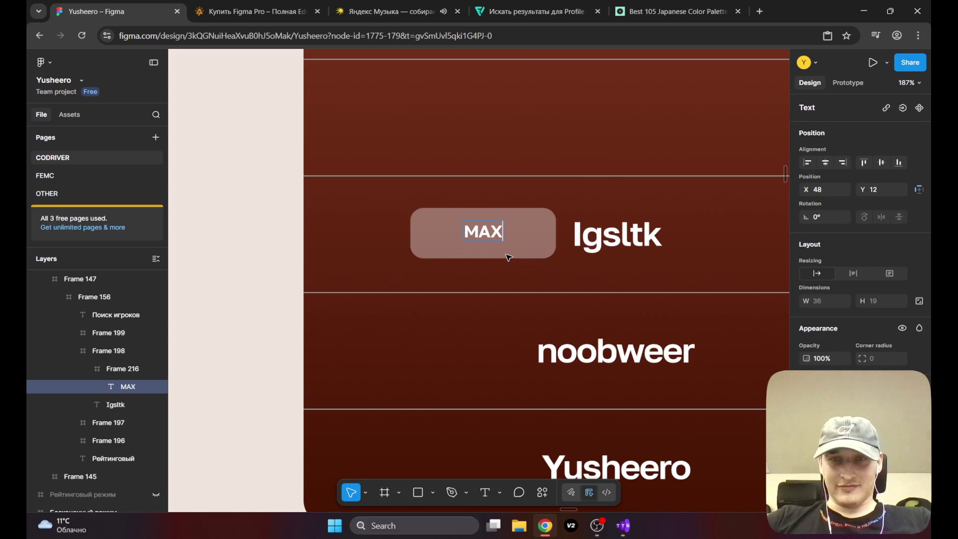
left_click_drag(483, 234, 498, 216)
Step: Narrow the badge from both sides and recentre the MAX label inside it
scroll(477, 240, "up", 5)
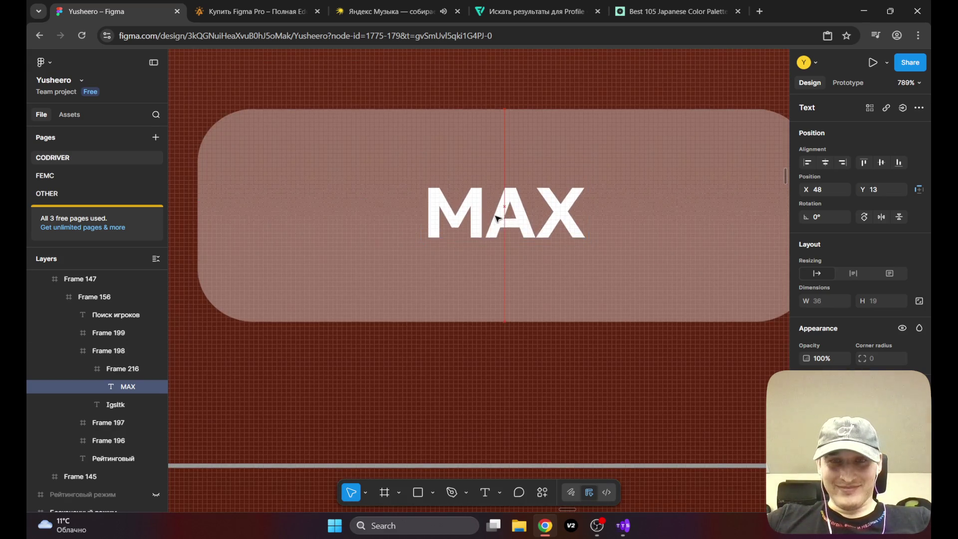
scroll(497, 218, "down", 6)
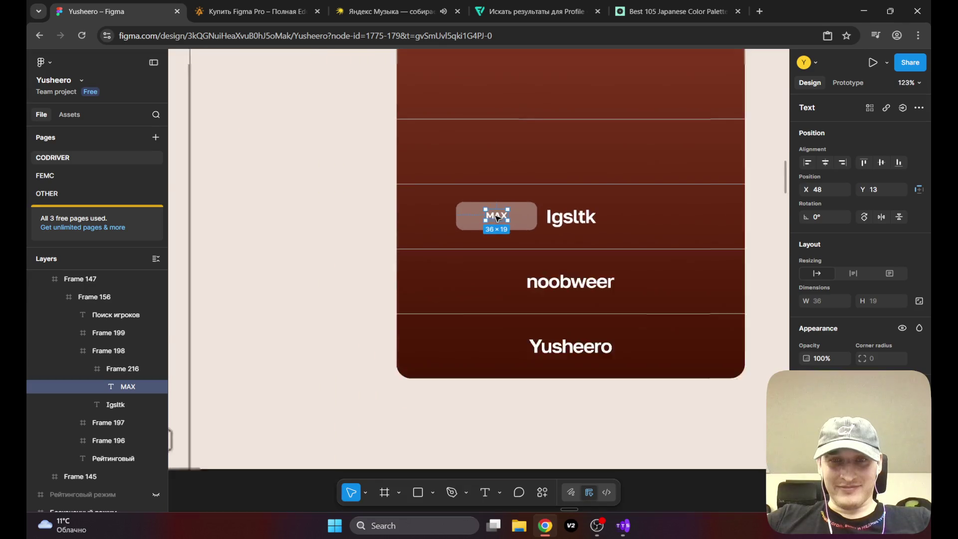
scroll(523, 254, "up", 3)
left_click(539, 250)
left_click_drag(569, 246, 530, 247)
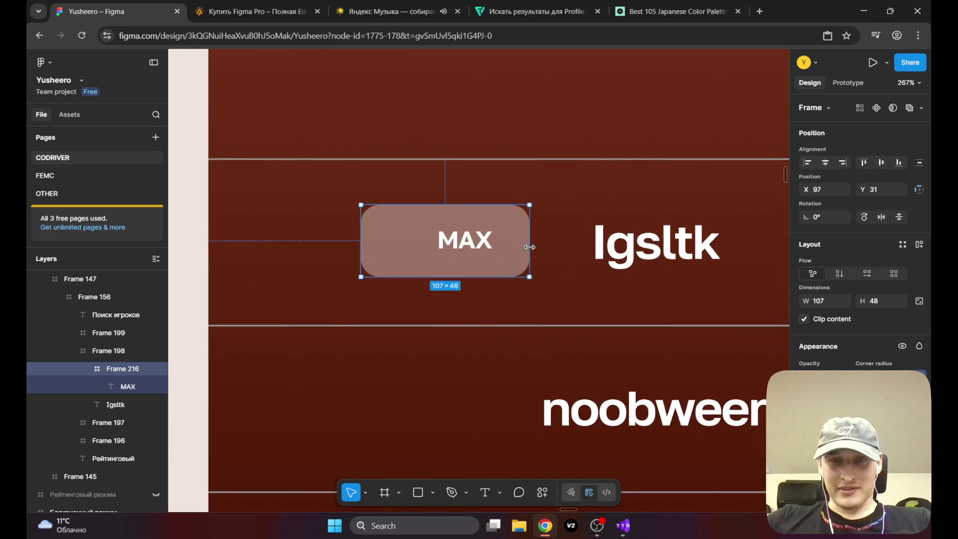
left_click_drag(361, 243, 395, 242)
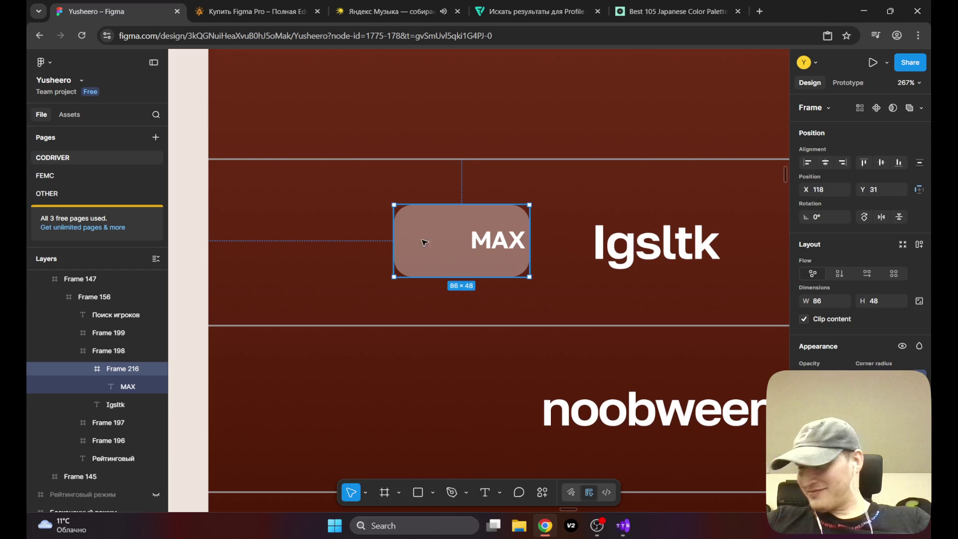
left_click(502, 243)
left_click_drag(502, 242, 458, 243)
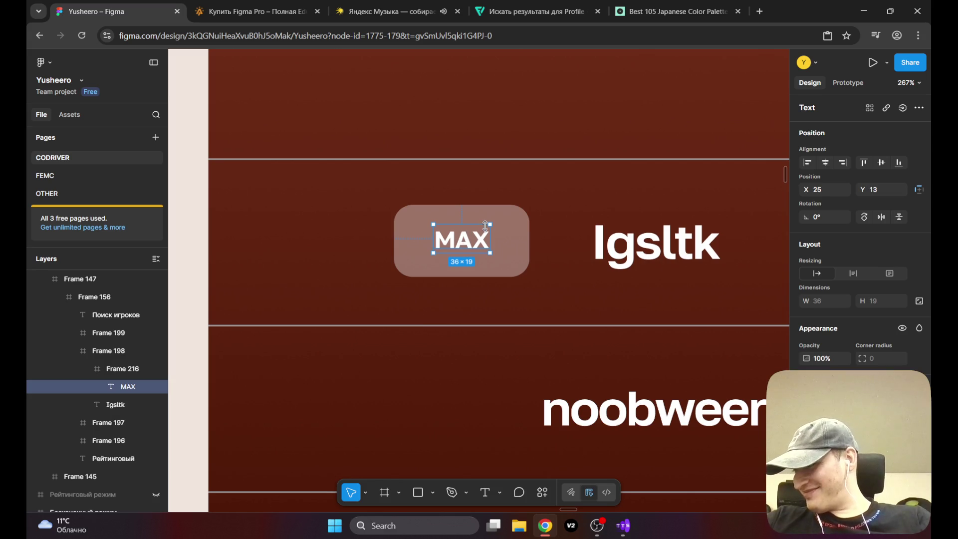
Step: Reposition the MAX badge within the Igsltk row
left_click_drag(545, 288, 537, 286)
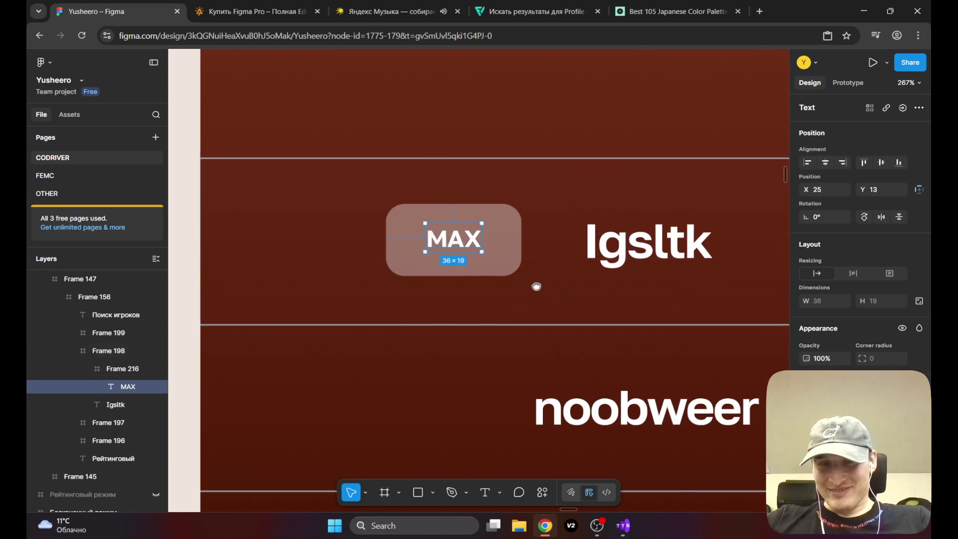
scroll(437, 247, "down", 5)
left_click(438, 234)
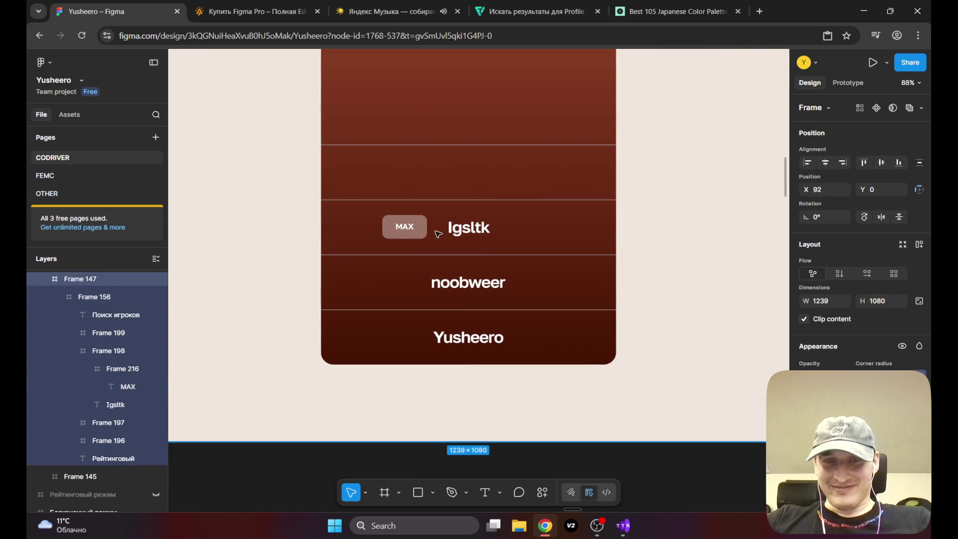
scroll(409, 242, "up", 5)
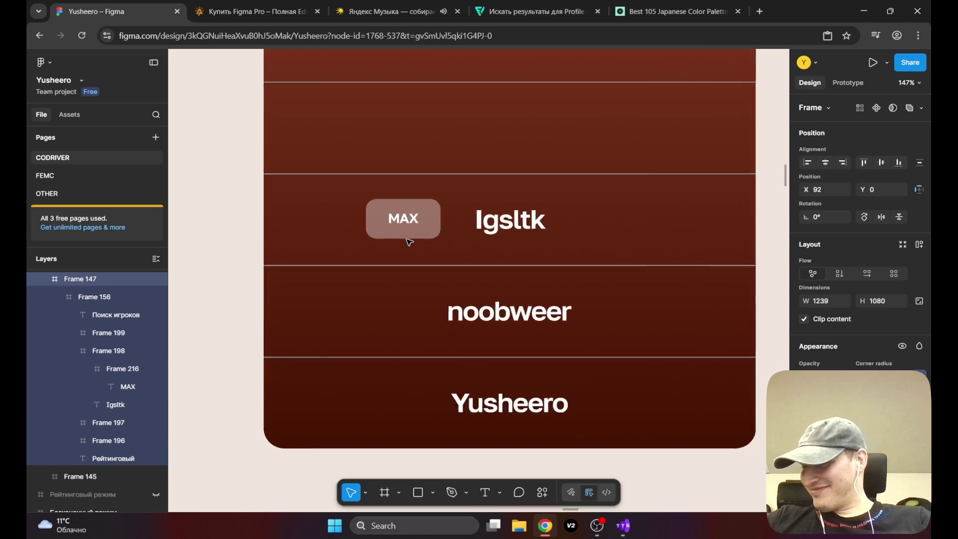
left_click(440, 198)
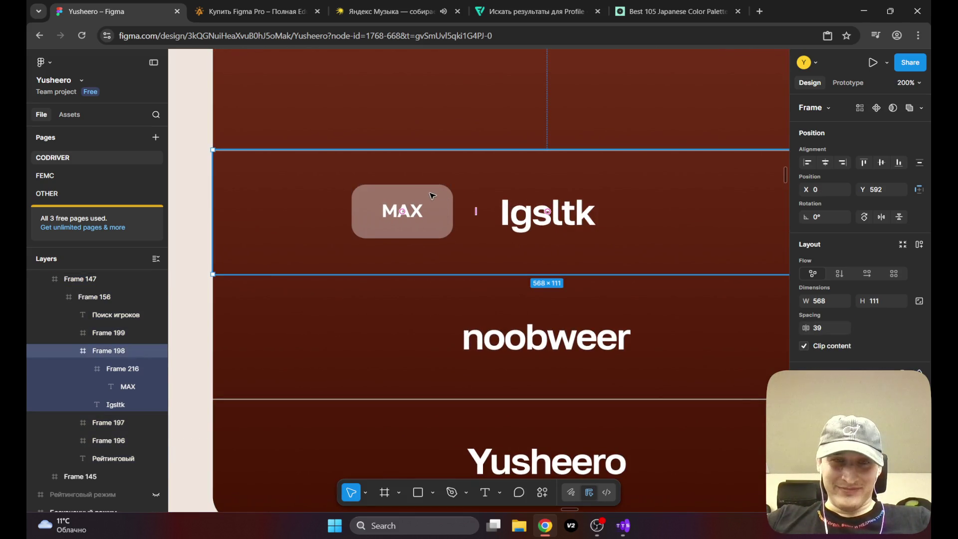
left_click(432, 195)
mouse_move(430, 193)
left_mouse_down()
mouse_move(413, 199)
mouse_move(432, 195)
left_mouse_up()
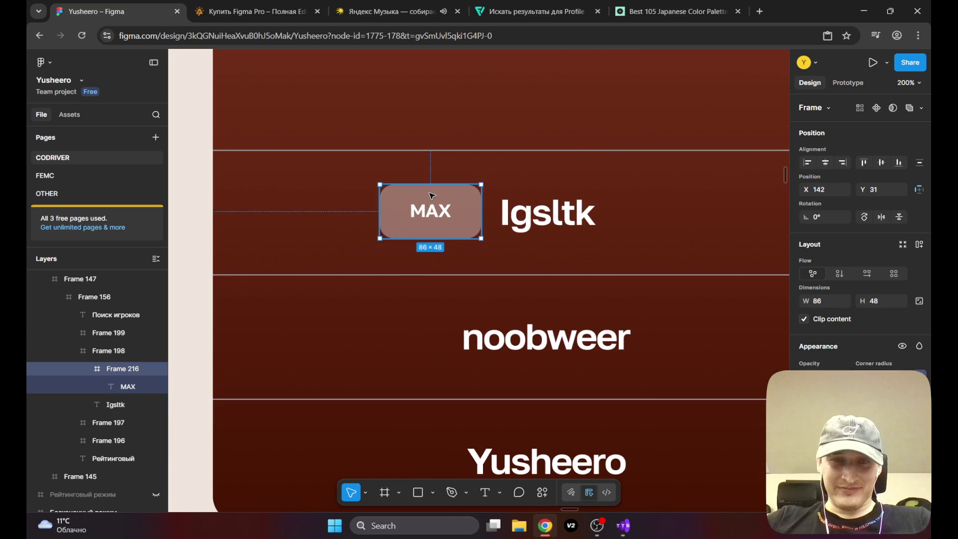
Step: Shrink the MAX badge to 86×29 and reduce its corner radius
scroll(433, 196, "down", 8)
left_click(501, 407)
scroll(453, 174, "up", 5)
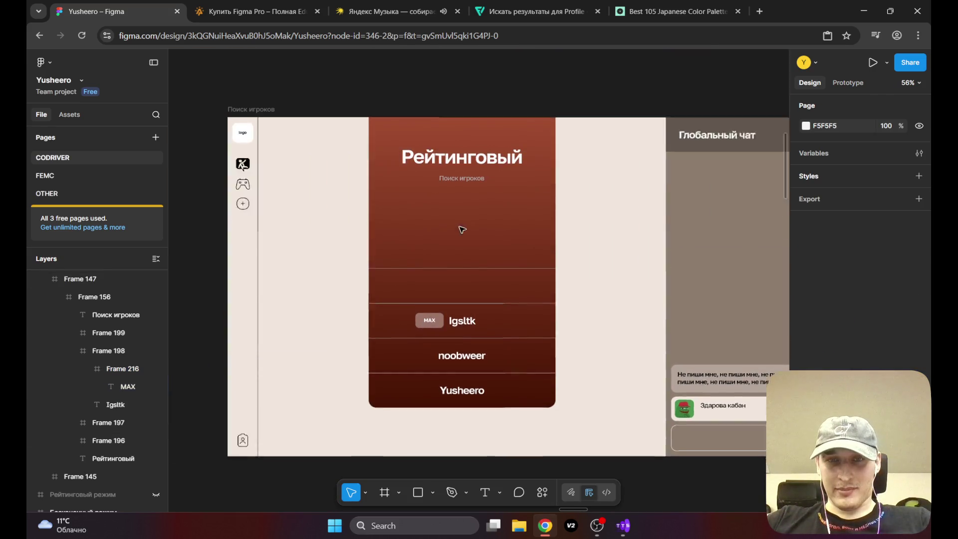
scroll(443, 363, "up", 3)
scroll(443, 362, "up", 4)
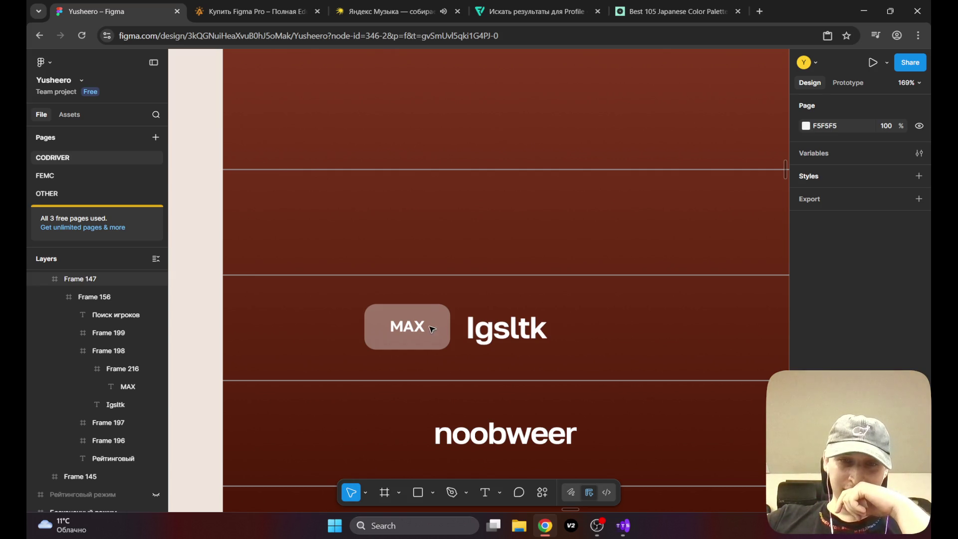
left_click(434, 332)
scroll(434, 332, "up", 5, "ctrl")
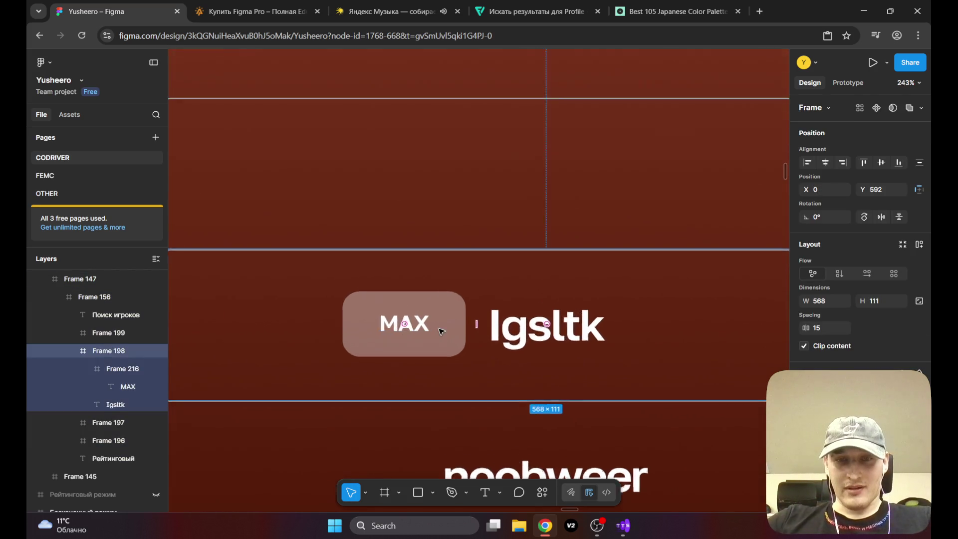
left_click(448, 305)
left_click_drag(394, 278, 394, 312)
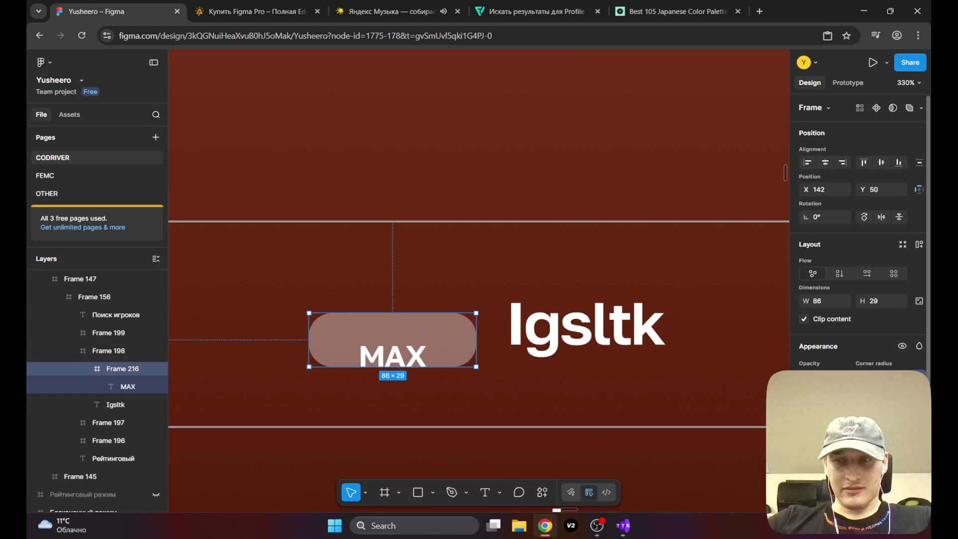
key("Return")
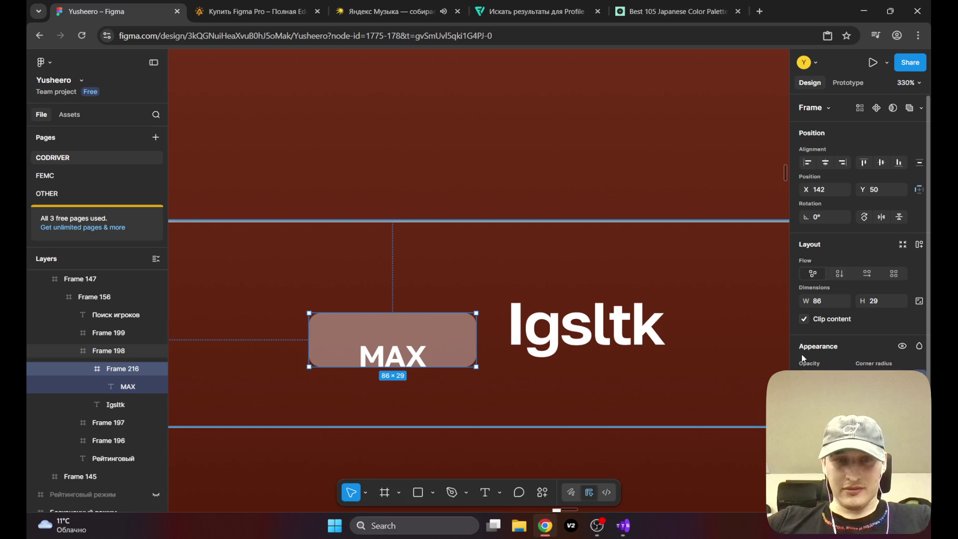
Step: Set the MAX label to font size 14, centre it in the badge and trim its text box
left_click_drag(396, 357, 395, 343)
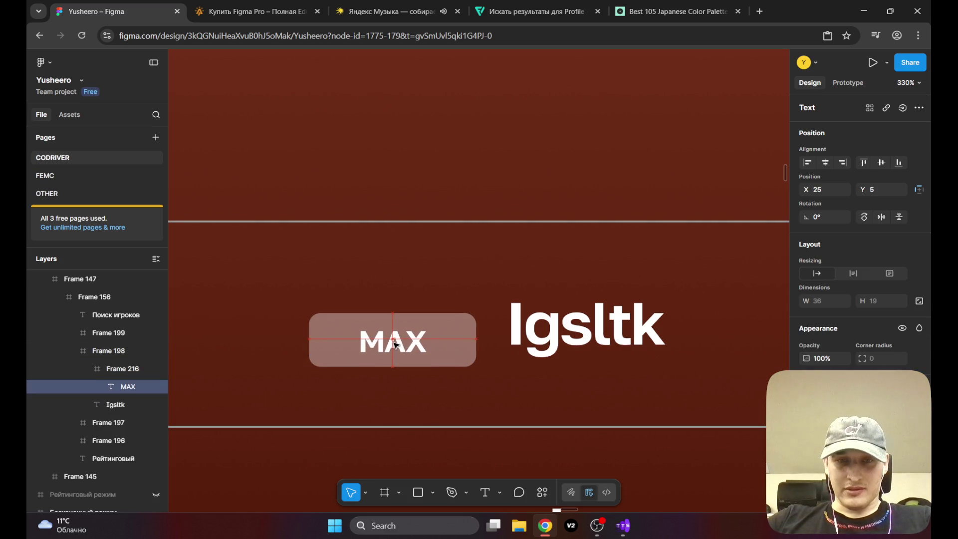
left_click(881, 400)
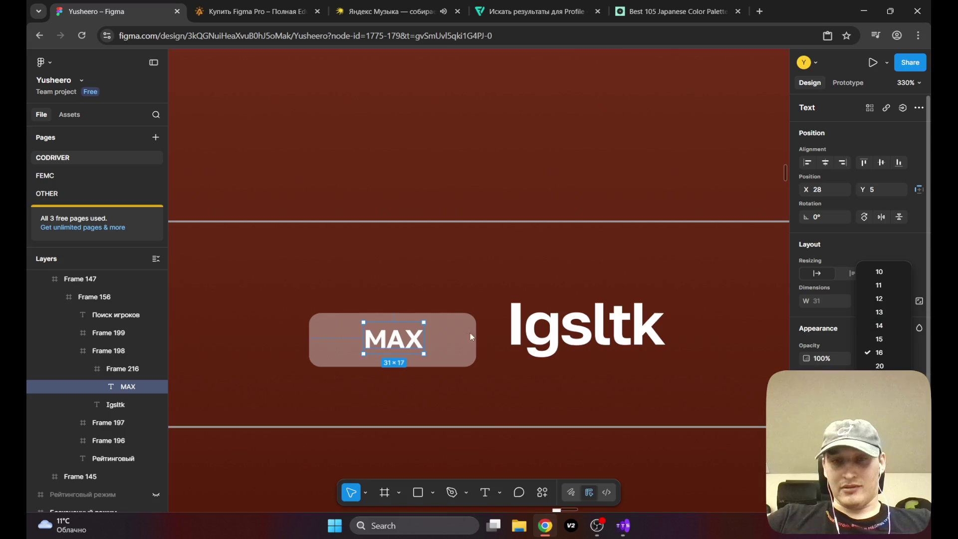
left_click(882, 327)
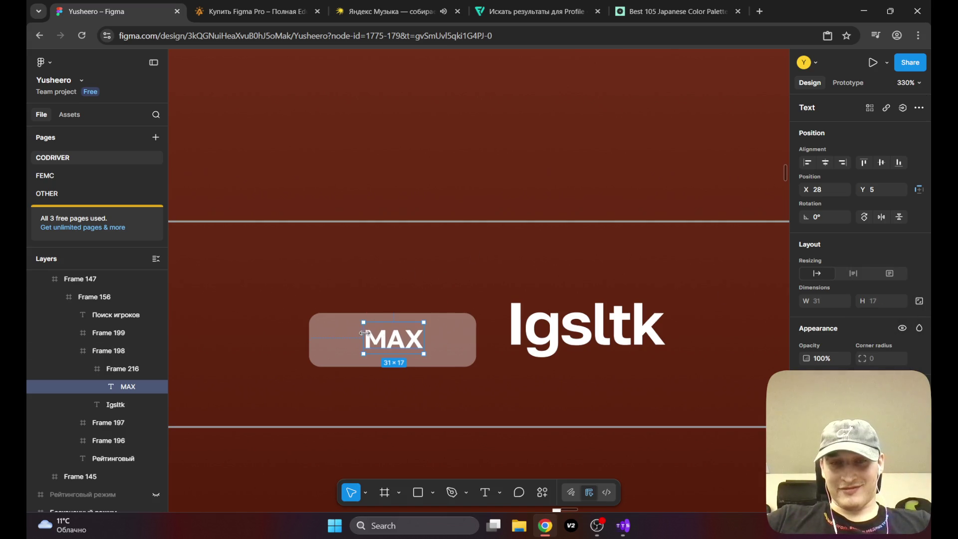
left_click_drag(392, 343, 392, 343)
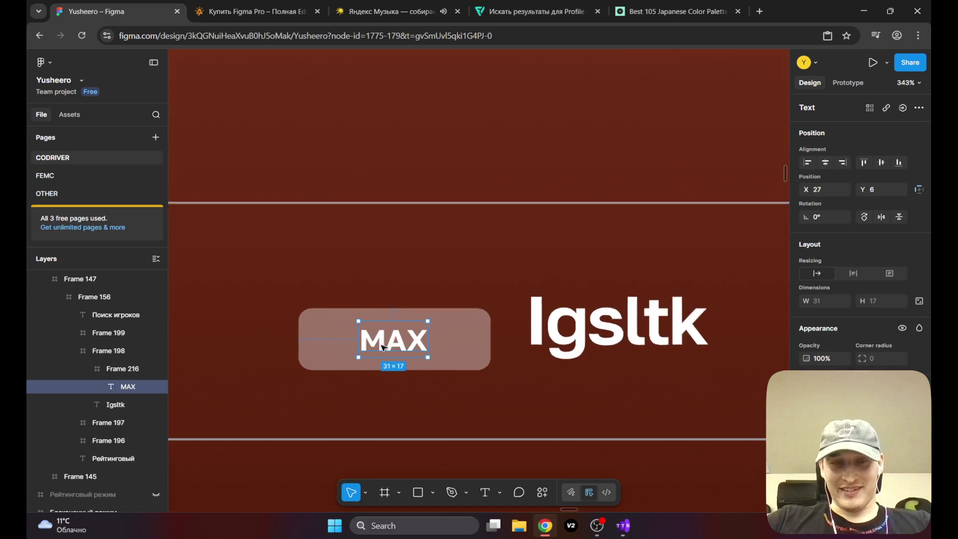
scroll(392, 343, "up", 5)
scroll(383, 345, "up", 3)
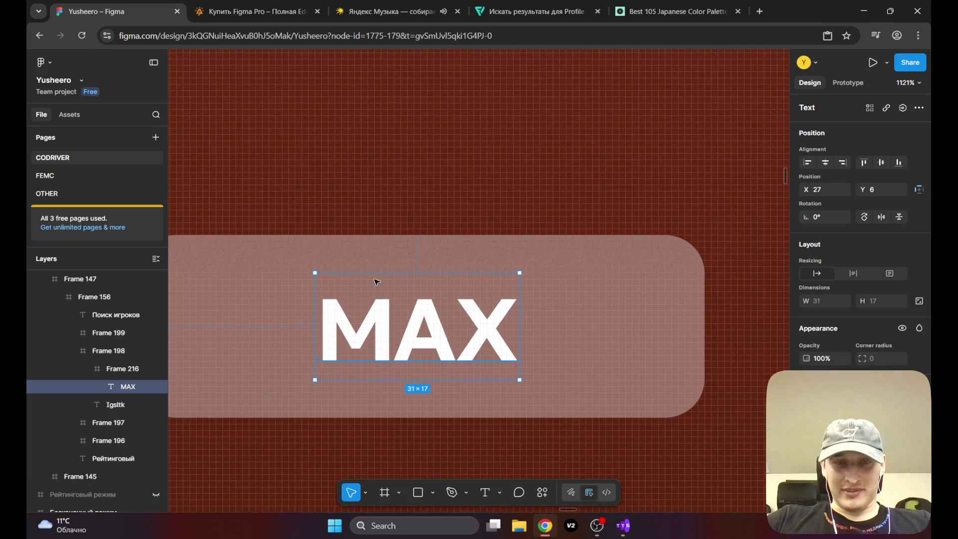
left_click_drag(378, 272, 379, 269)
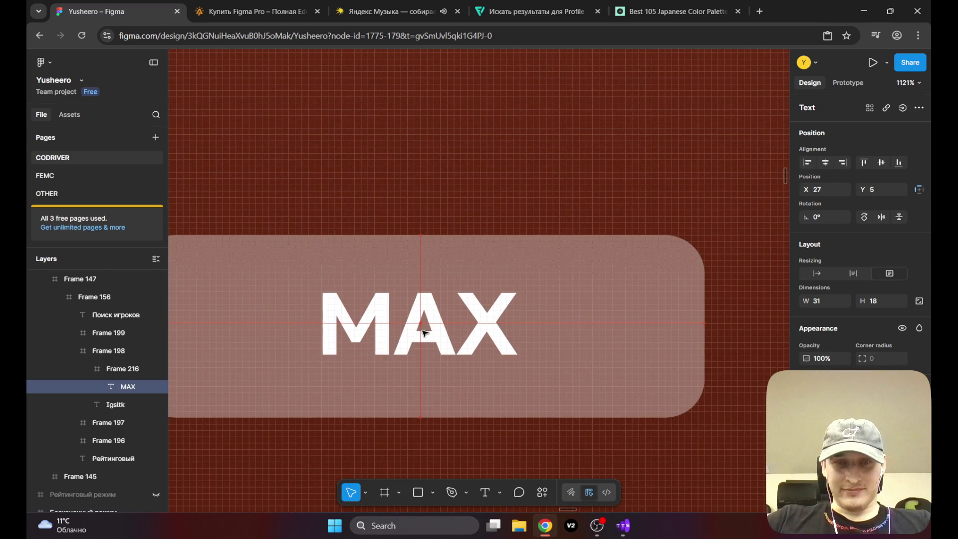
scroll(424, 335, "down", 10)
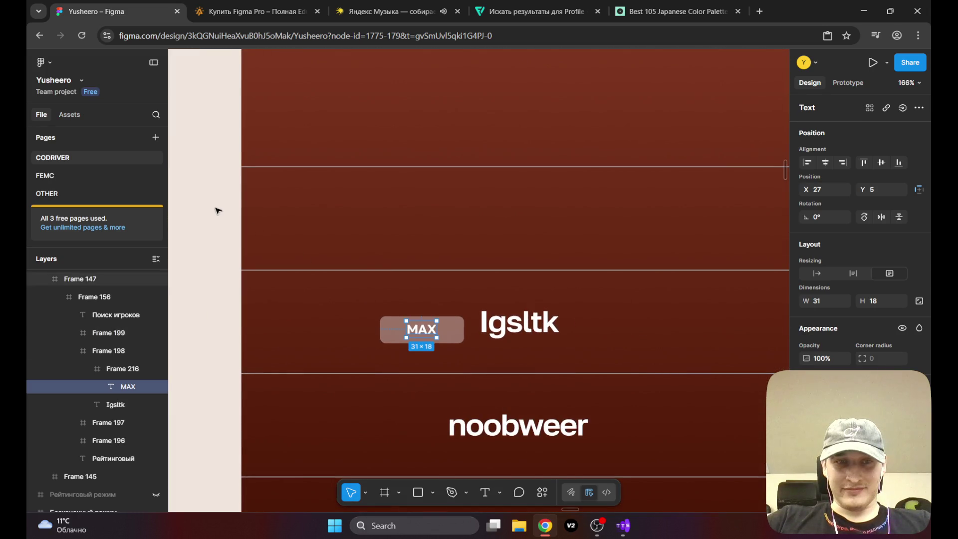
Step: Move the MAX badge slightly up in the Igsltk row to X 148, Y 41
left_click(216, 208)
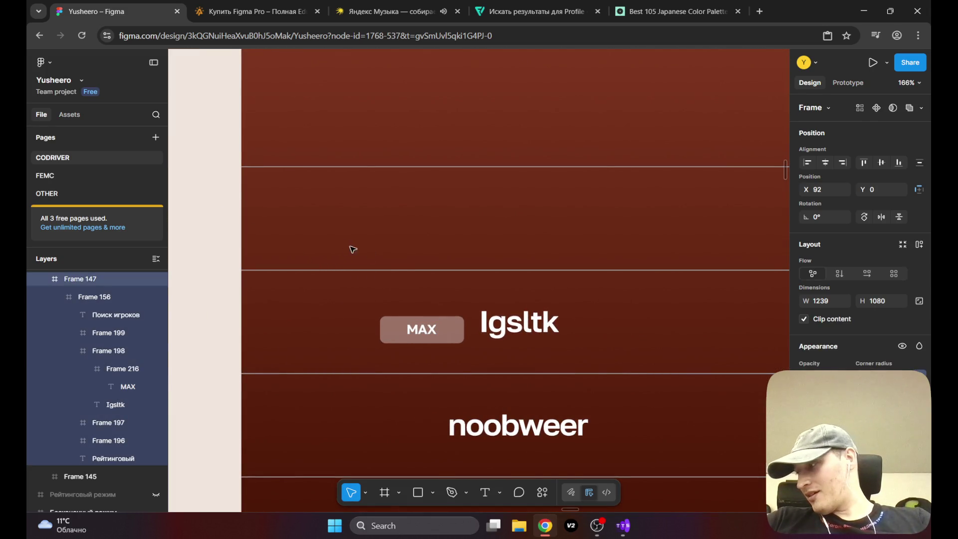
scroll(458, 342, "up", 3)
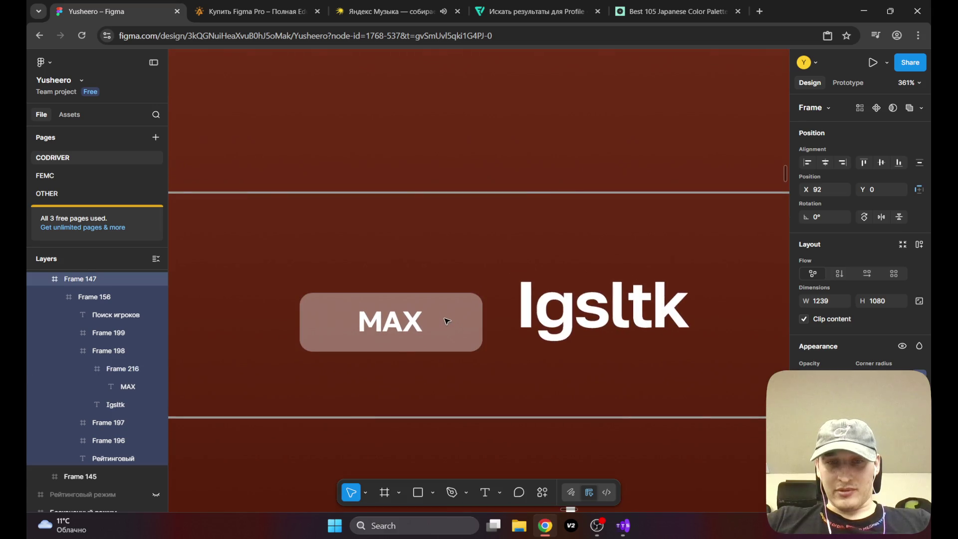
left_click(448, 333)
left_click(447, 333)
mouse_move(448, 333)
left_mouse_down()
mouse_move(445, 313)
mouse_move(461, 316)
left_mouse_up()
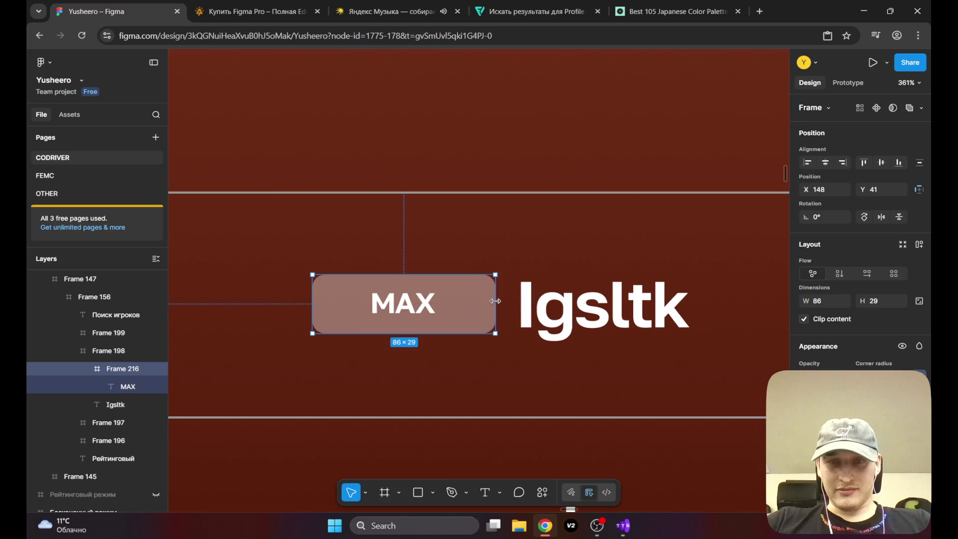
left_click(408, 306)
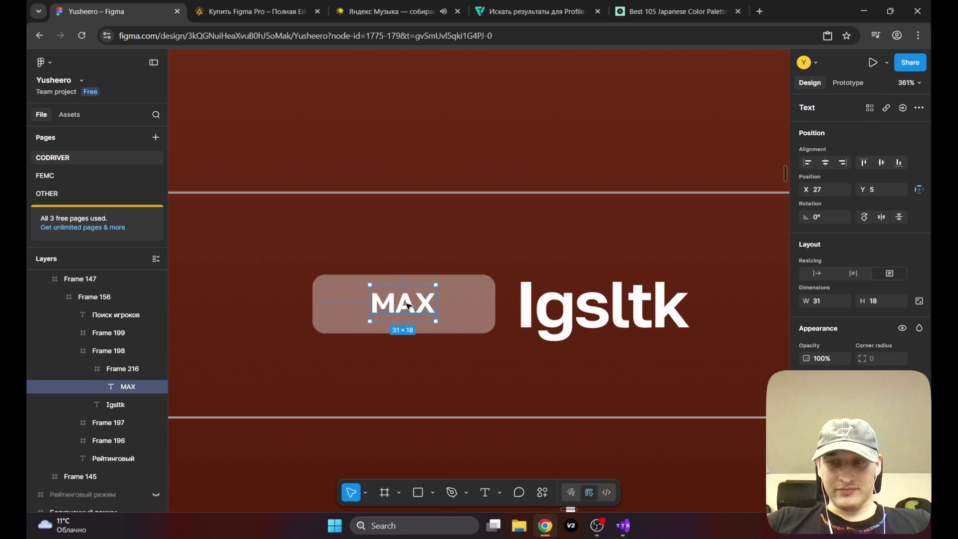
Step: Change the badge label from MAX to 'алмаз' and widen its text box to fit
double_click(407, 306)
type("а")
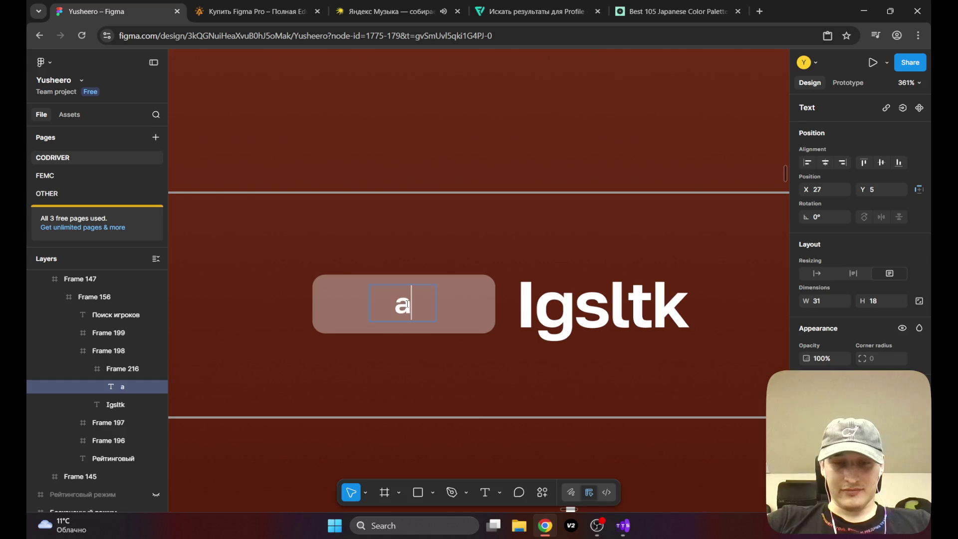
type("лмаз")
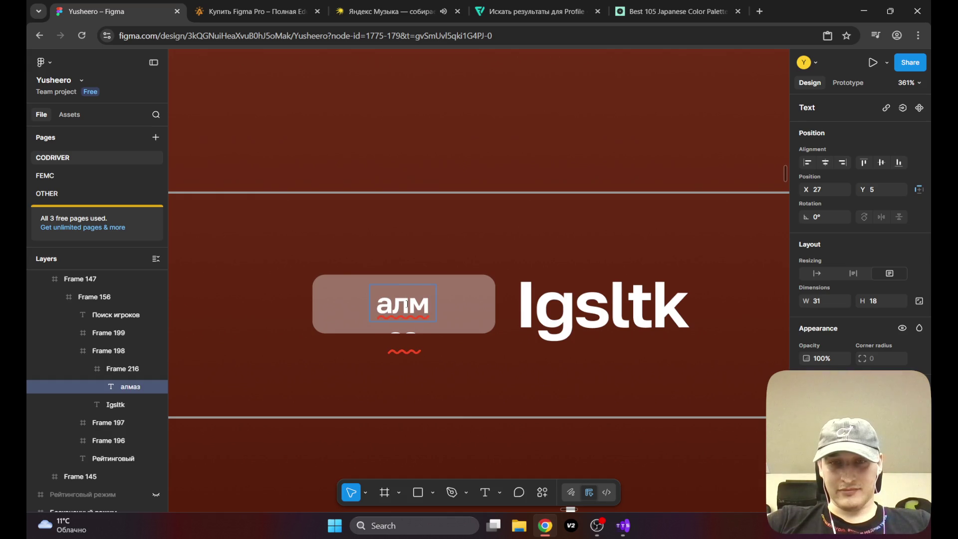
key("Escape")
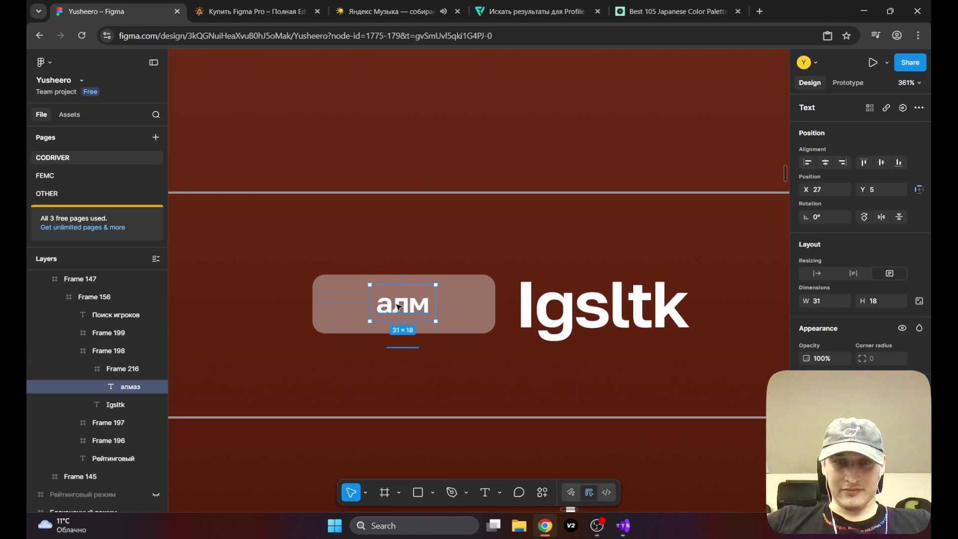
left_click_drag(370, 308, 351, 310)
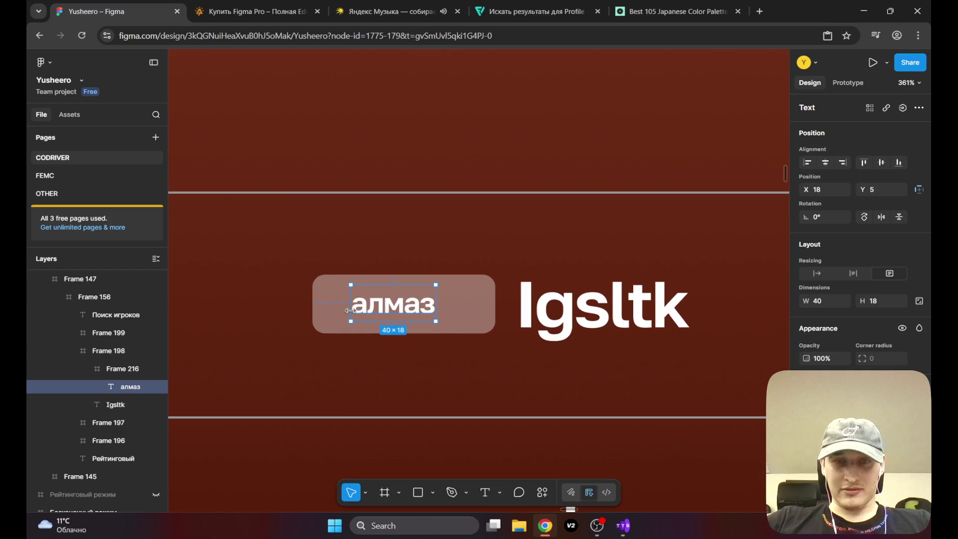
left_click(418, 255)
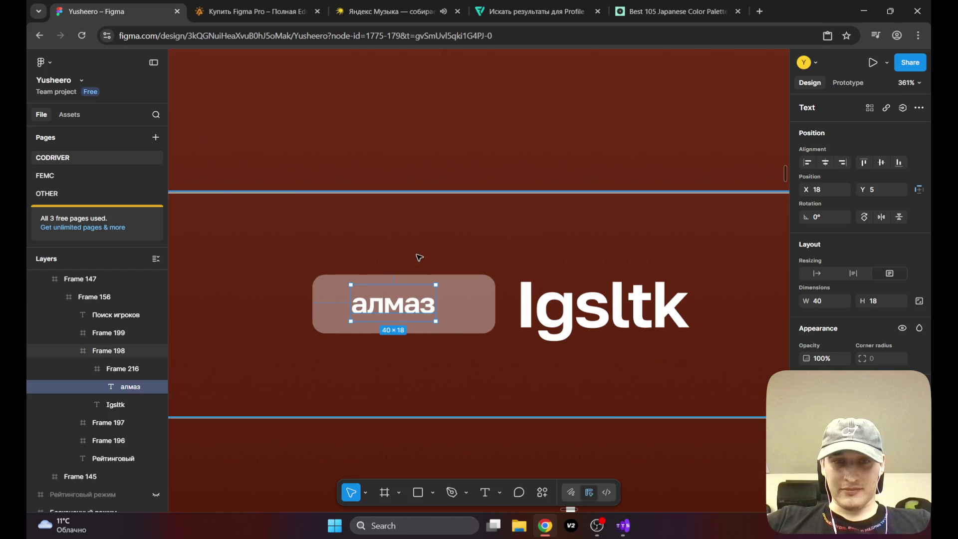
left_click(404, 310)
left_click(400, 310)
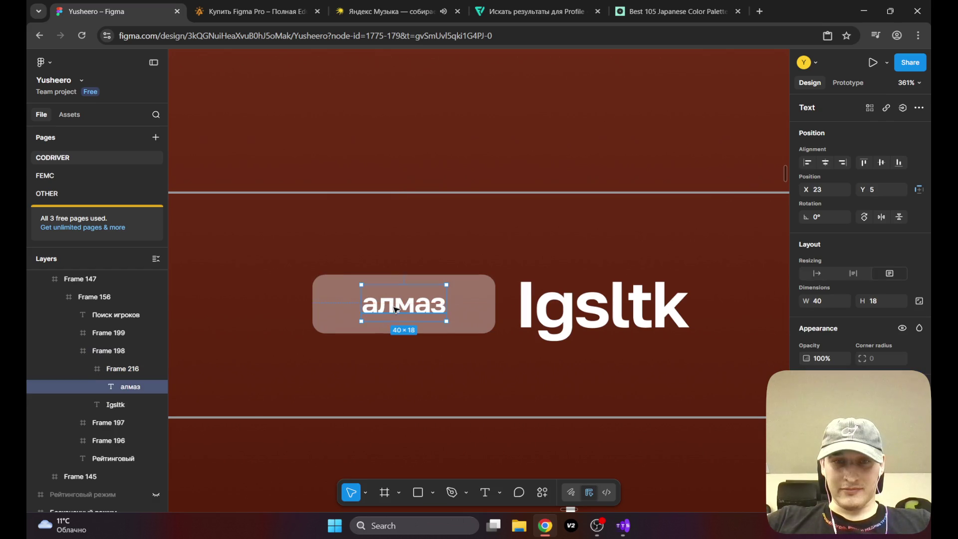
key("Escape")
key("Escape")
Step: Reselect the алмаз badge and bring up its fill colour settings
scroll(428, 322, "down", 10)
left_click(240, 224)
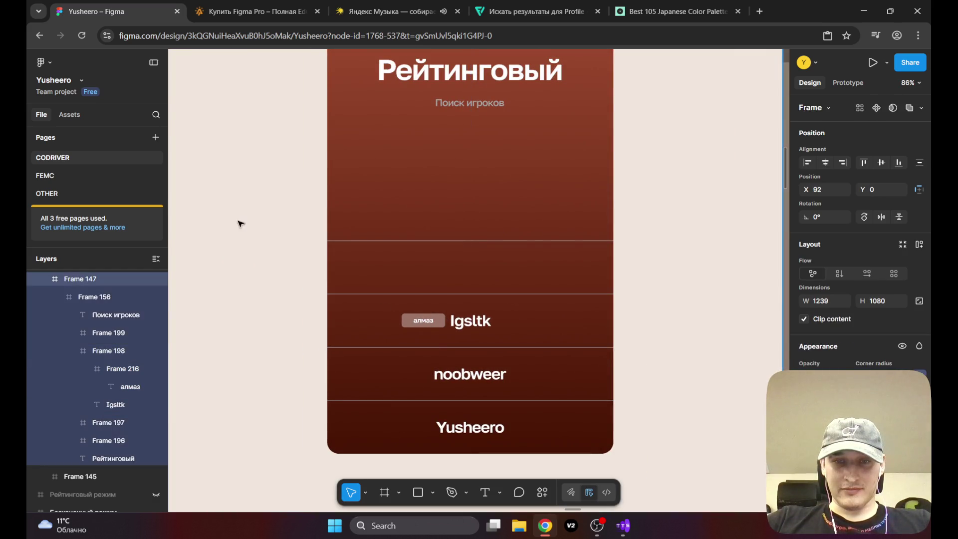
scroll(424, 322, "up", 5)
left_click(430, 302)
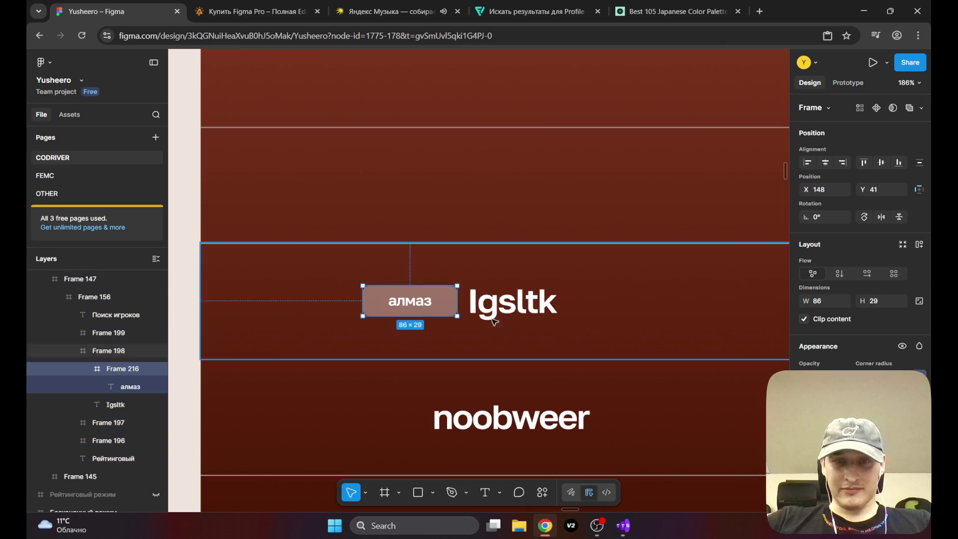
scroll(487, 331, "down", 10)
mouse_move(234, 175)
left_mouse_down()
mouse_move(453, 379)
mouse_move(509, 374)
mouse_move(514, 363)
mouse_move(493, 348)
left_mouse_up()
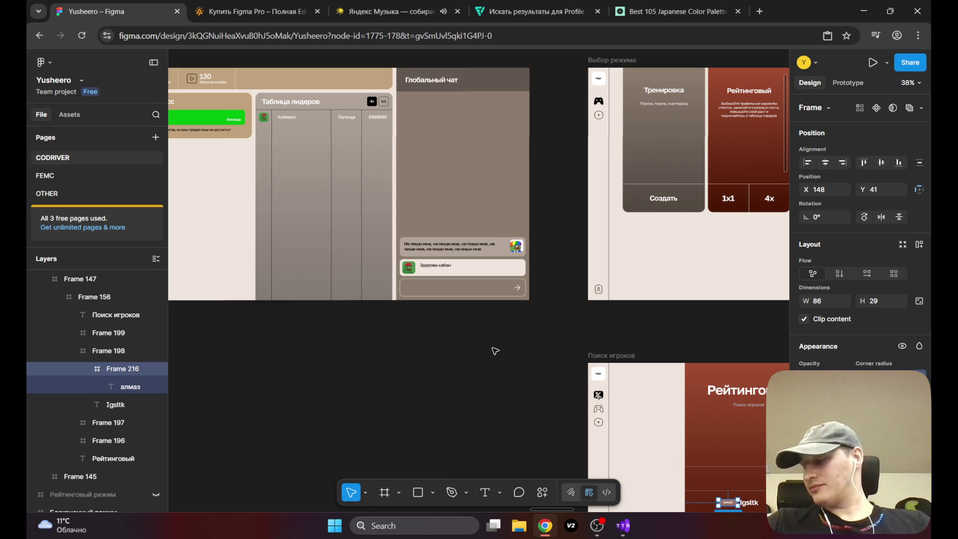
mouse_move(531, 323)
left_mouse_down()
mouse_move(450, 259)
mouse_move(402, 190)
left_mouse_up()
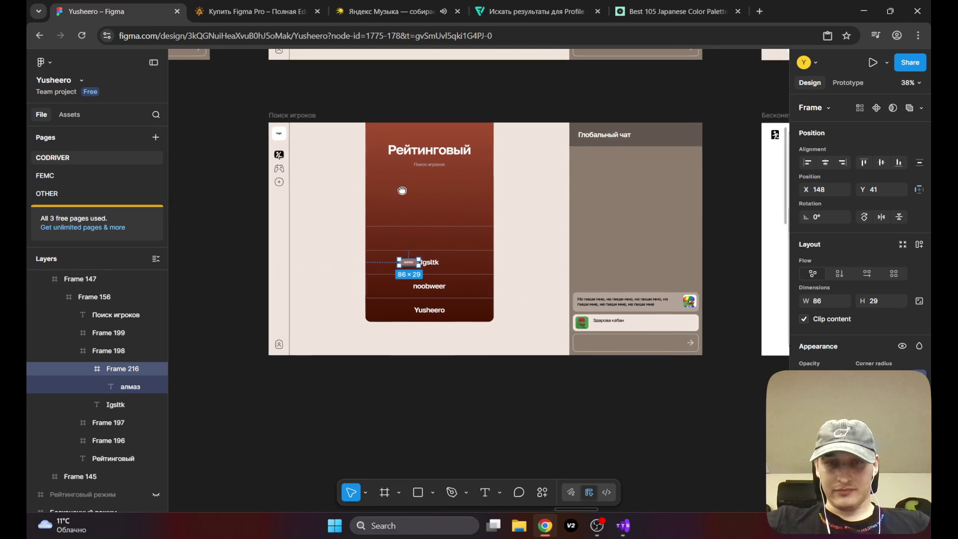
left_click(428, 449)
scroll(399, 267, "up", 10)
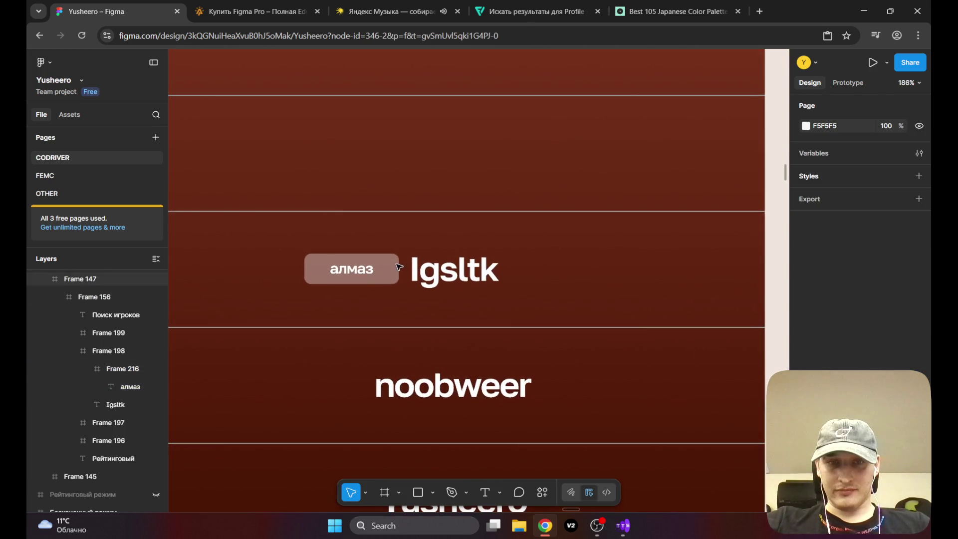
left_click(398, 267)
left_click(805, 425)
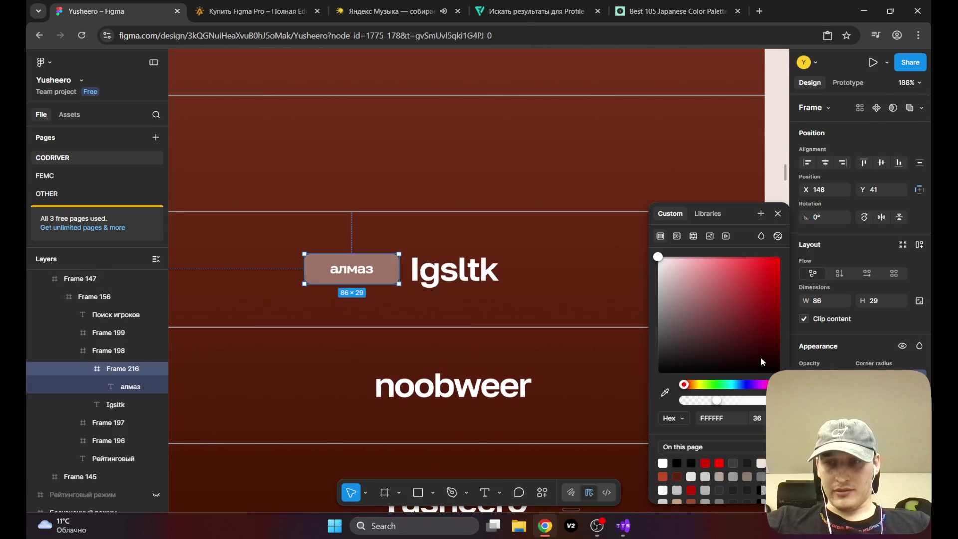
Step: Give the алмаз badge beside Igsltk a solid, fully opaque #5A98C7 blue fill
left_click(736, 385)
left_click_drag(746, 332, 781, 262)
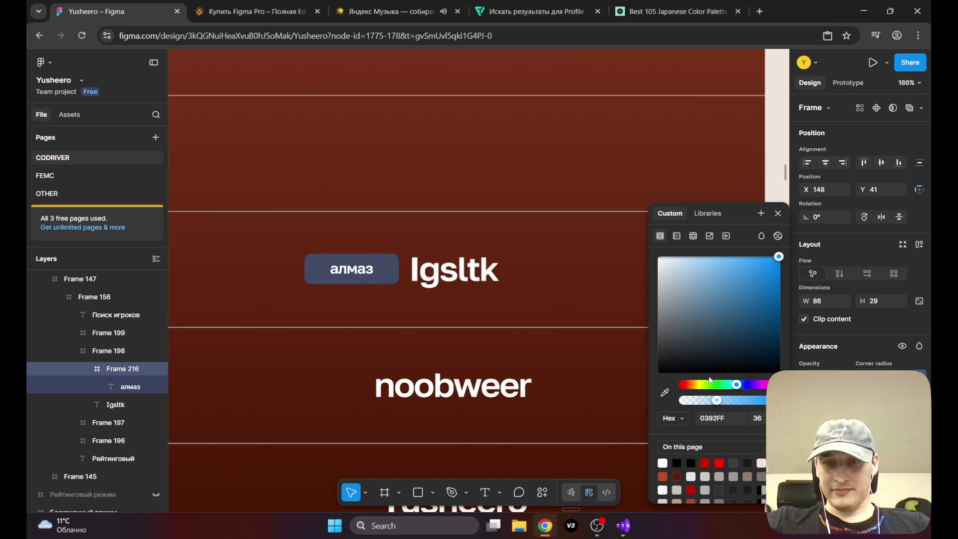
left_click_drag(717, 400, 774, 400)
left_click(737, 263)
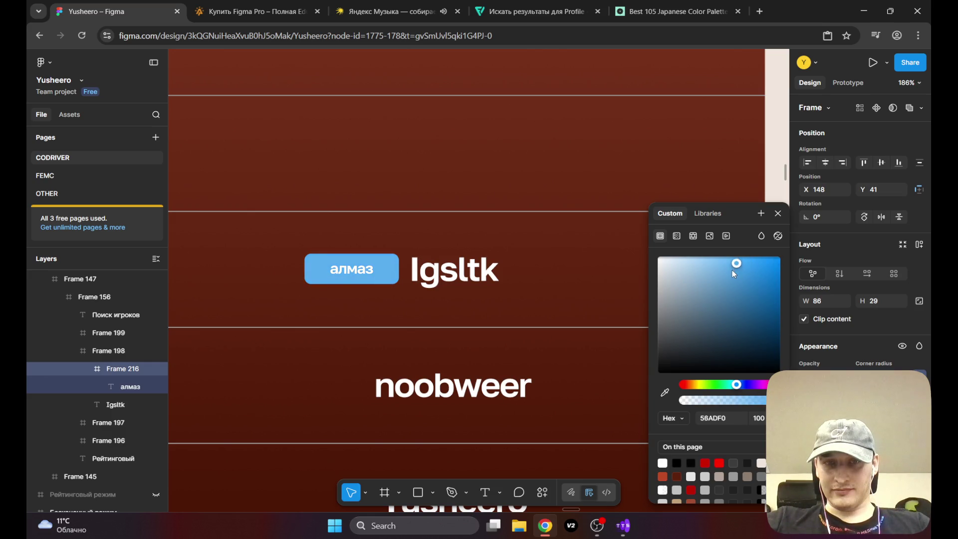
left_click_drag(728, 274, 725, 290)
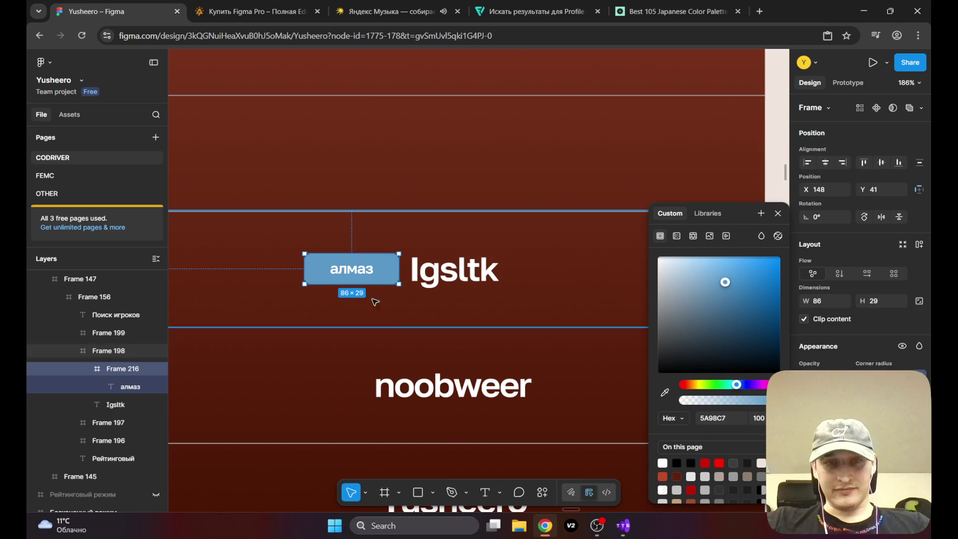
key("Escape")
key("Escape")
key("Escape")
key("shift+2")
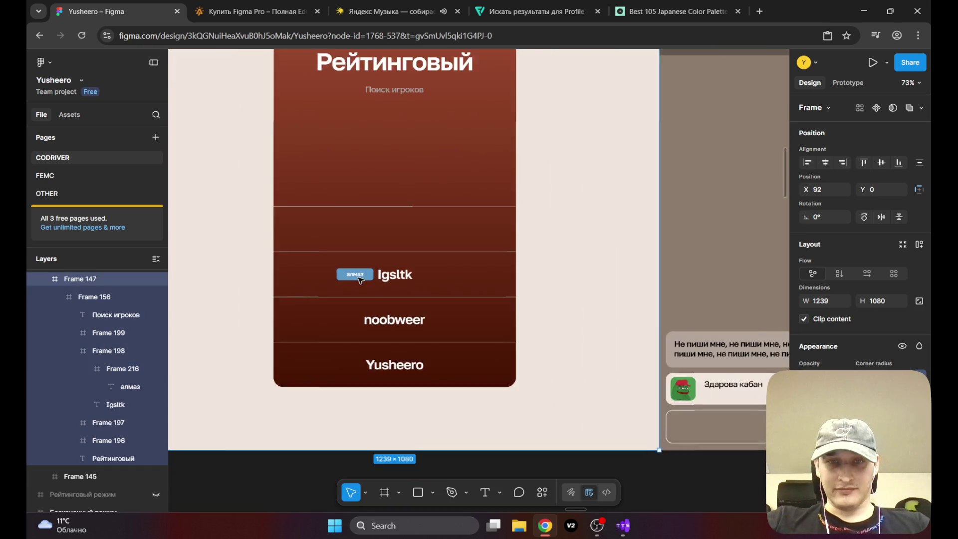
Step: Paste a copy of the алмаз badge into the noobweer row, left of the name
scroll(516, 308, "down", 3)
mouse_move(516, 308)
left_mouse_down()
mouse_move(487, 248)
mouse_move(433, 269)
mouse_move(330, 271)
mouse_move(549, 279)
left_mouse_up()
scroll(369, 262, "up", 5)
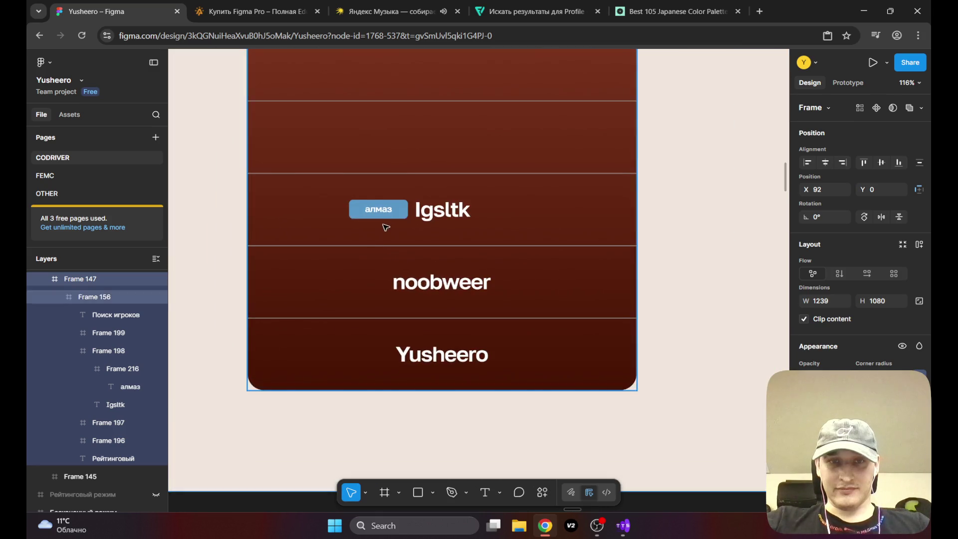
double_click(398, 206)
double_click(398, 206)
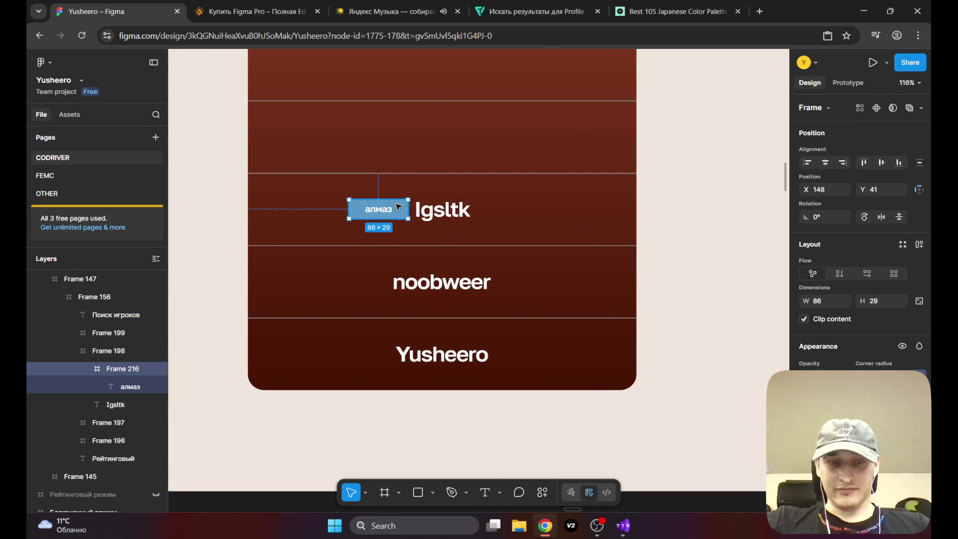
left_click(357, 287)
key("ctrl+v")
mouse_move(380, 289)
left_mouse_down()
mouse_move(360, 292)
mouse_move(412, 276)
left_mouse_up()
Step: Nudge the noobweer and Igsltk name texts onto the alignment guides beside their badges
scroll(362, 288, "up", 5)
left_click(521, 278)
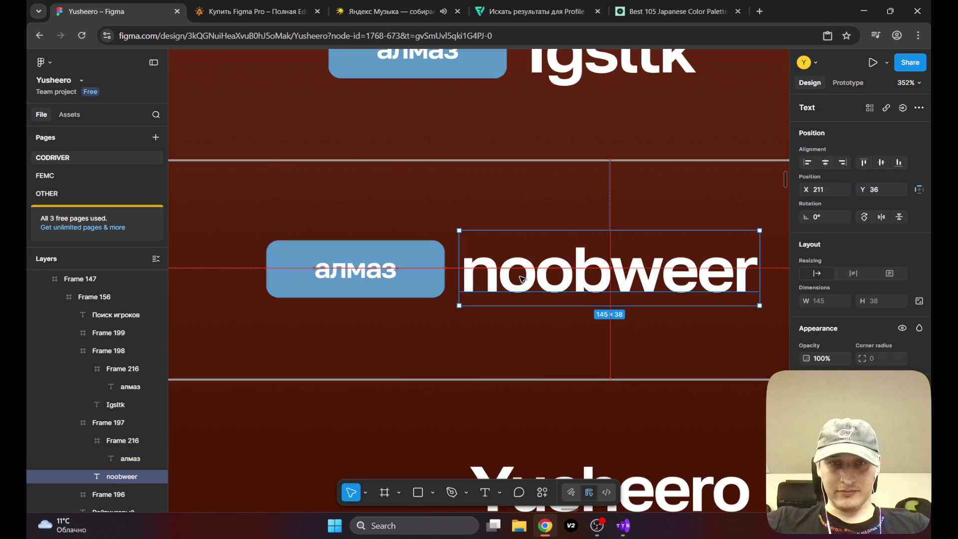
left_click_drag(522, 279, 521, 276)
scroll(521, 276, "down", 8)
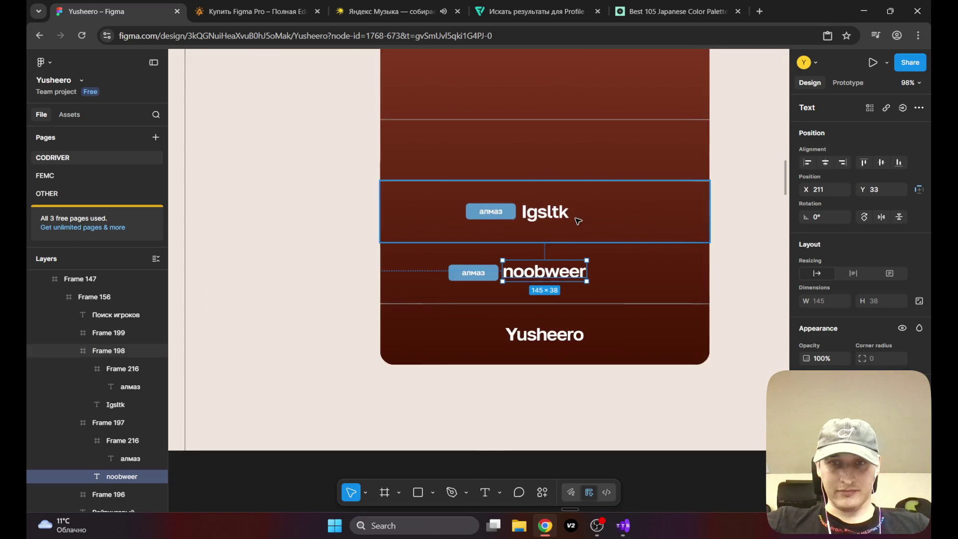
scroll(517, 238, "right", 2)
left_click(499, 233)
scroll(518, 241, "up", 5)
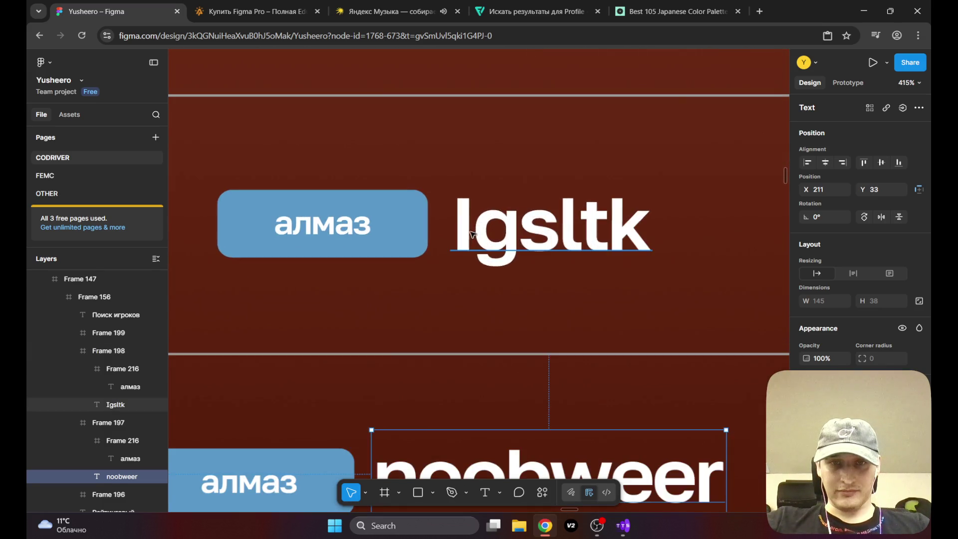
left_click_drag(527, 236, 528, 236)
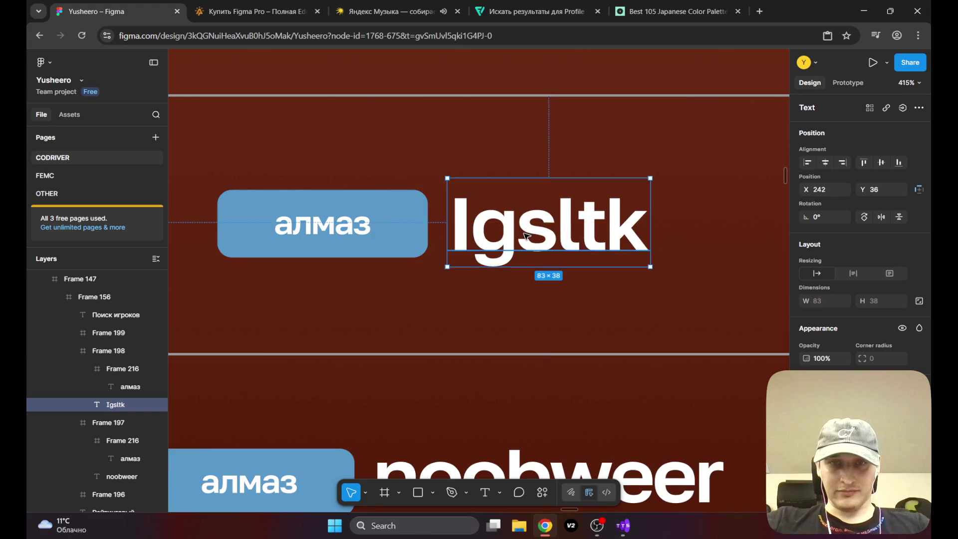
scroll(528, 236, "down", 5)
Step: Select the noobweer badge and name text together in the layer list
left_click(723, 277)
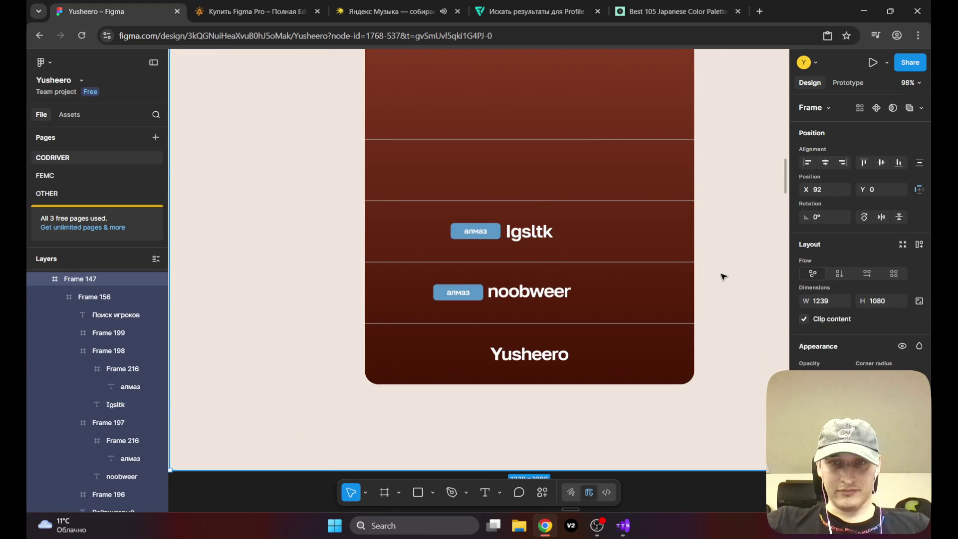
left_click(509, 295)
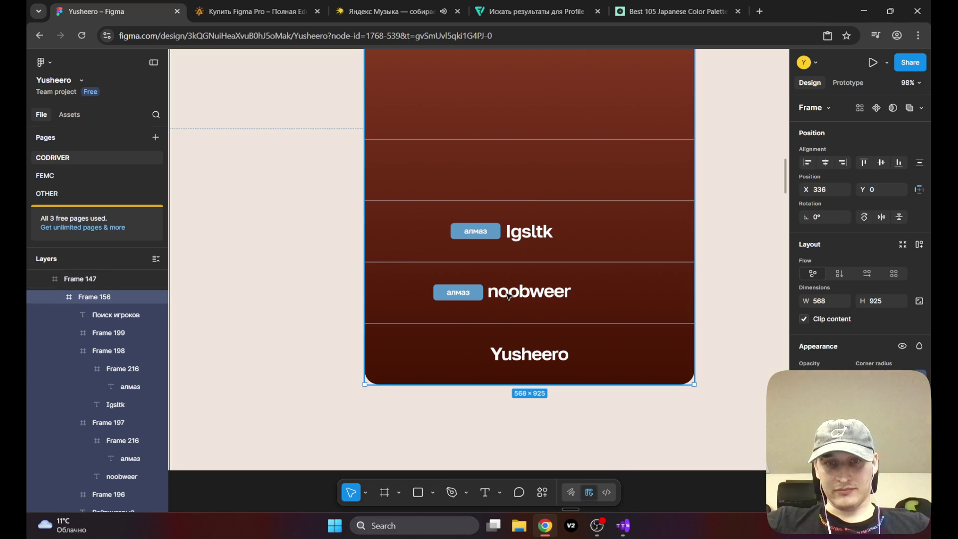
left_click(509, 295)
left_click(509, 296)
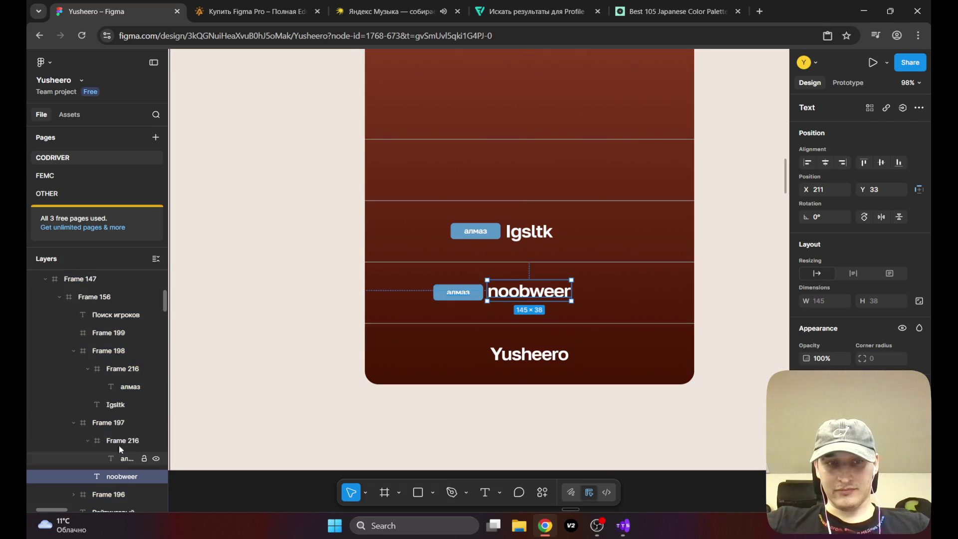
left_click(88, 439)
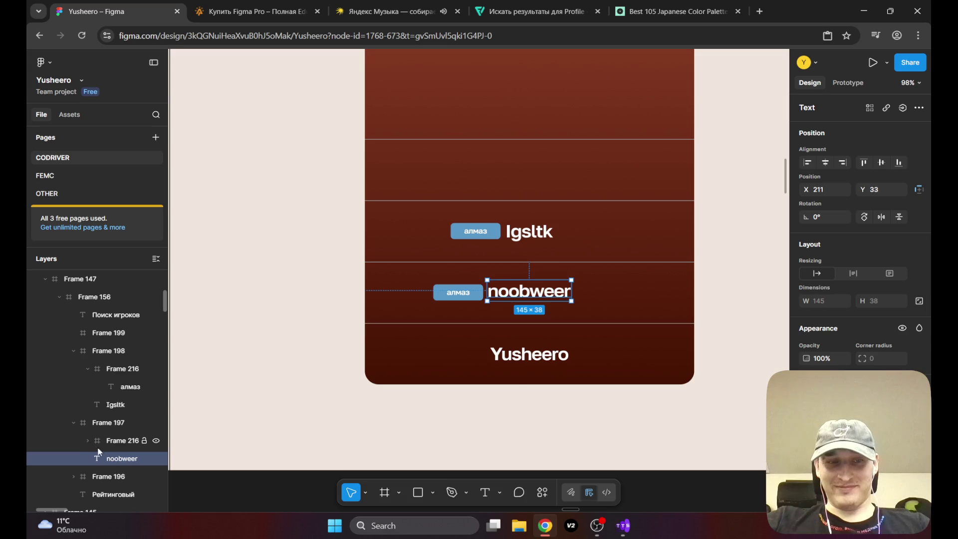
left_click(119, 445)
left_click(114, 457)
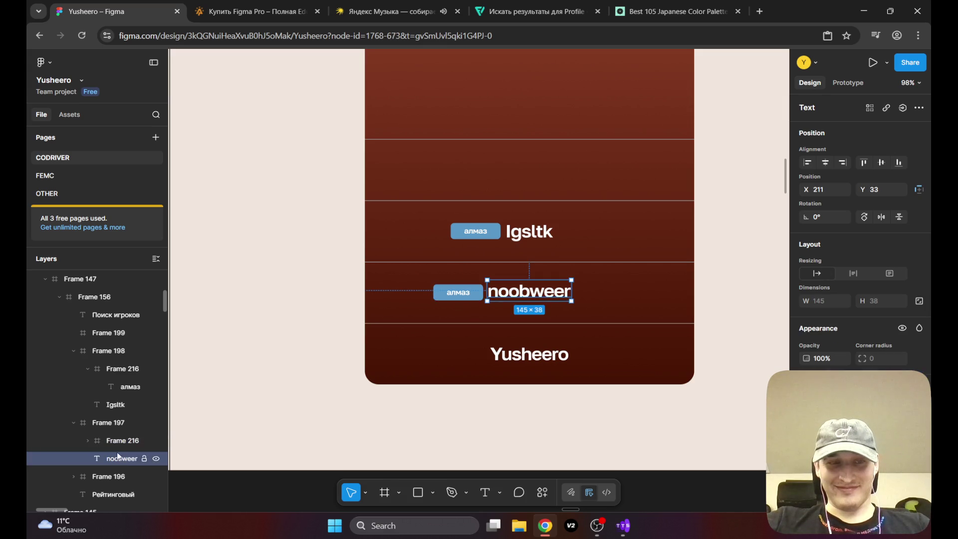
left_click(118, 444, "shift")
left_click(114, 424)
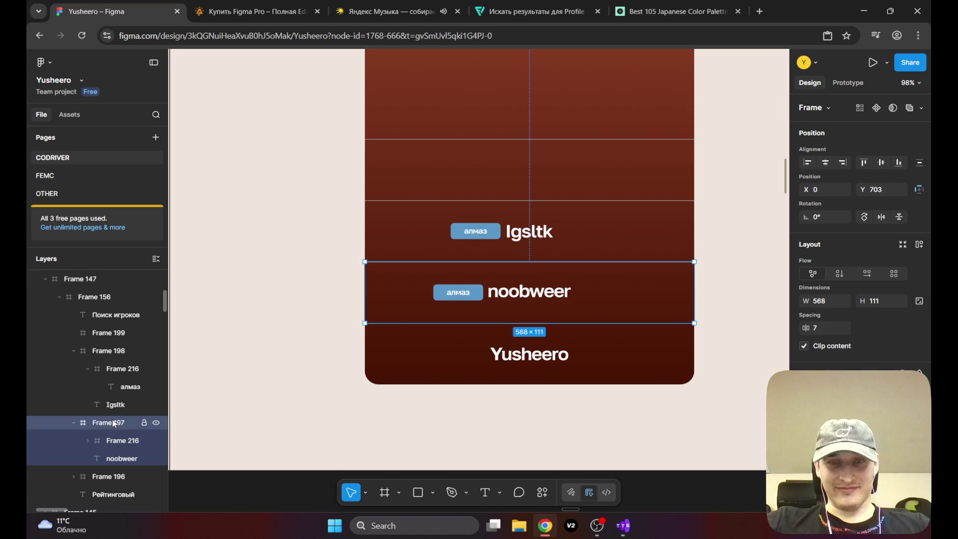
Step: Group the noobweer badge with its name and shift the group slightly right
left_click(115, 459)
left_click(117, 442, "shift")
right_click(117, 443)
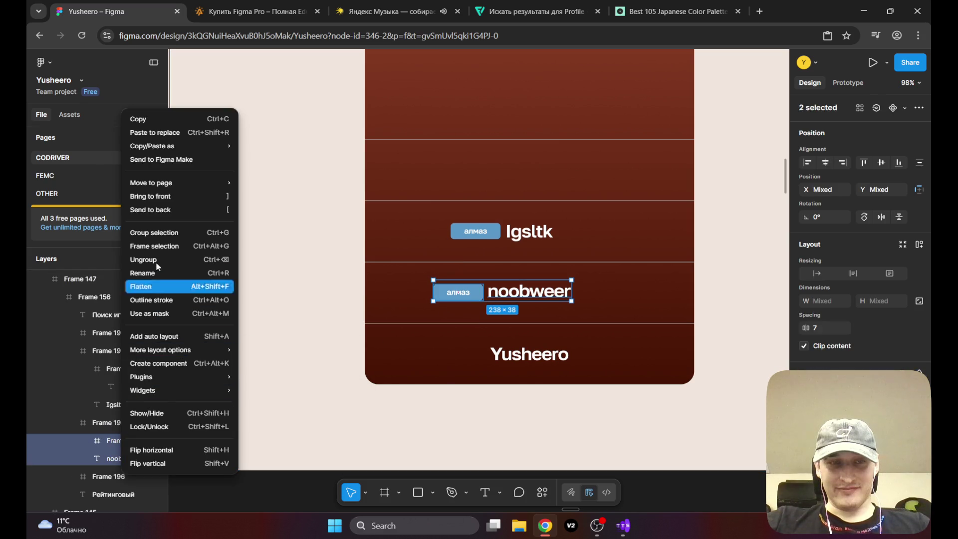
left_click(155, 233)
left_click_drag(512, 293, 548, 292)
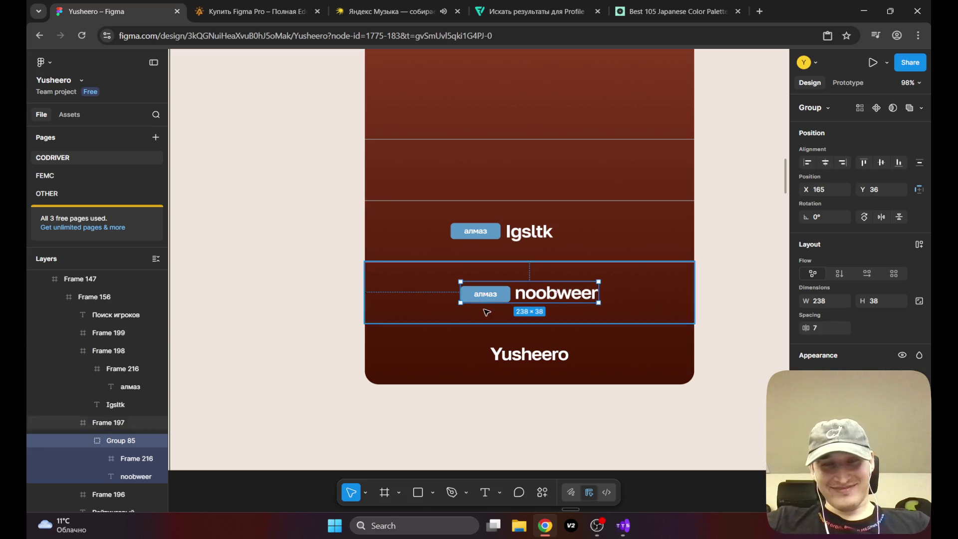
Step: Change the noobweer badge label from алмаз to бронза
double_click(487, 296)
scroll(489, 298, "up", 5)
scroll(489, 299, "up", 1)
double_click(466, 290)
key("BackSpace")
type("бронза")
key("Escape")
Step: Widen the бронза label to fit one line and fill its badge tan, #C7965A
left_click_drag(451, 289, 439, 293)
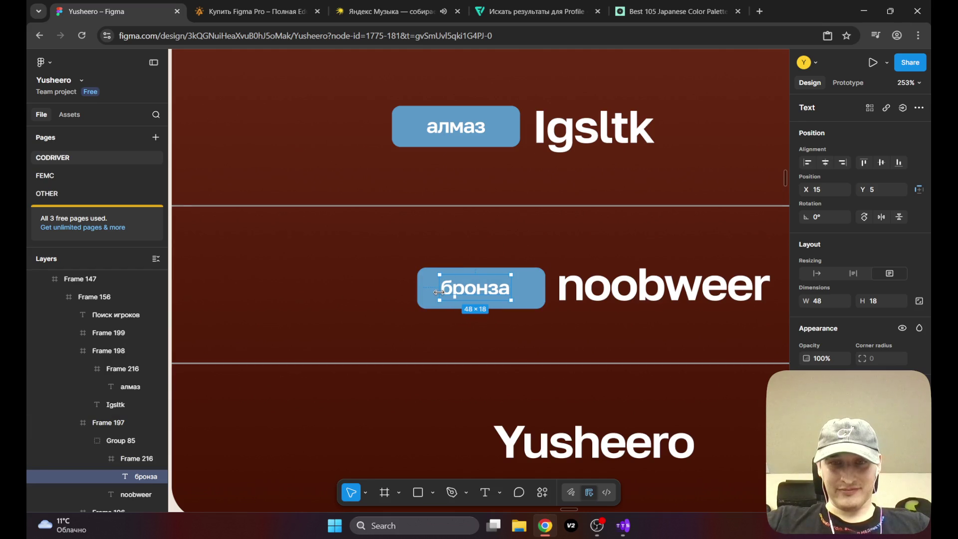
left_click(422, 292)
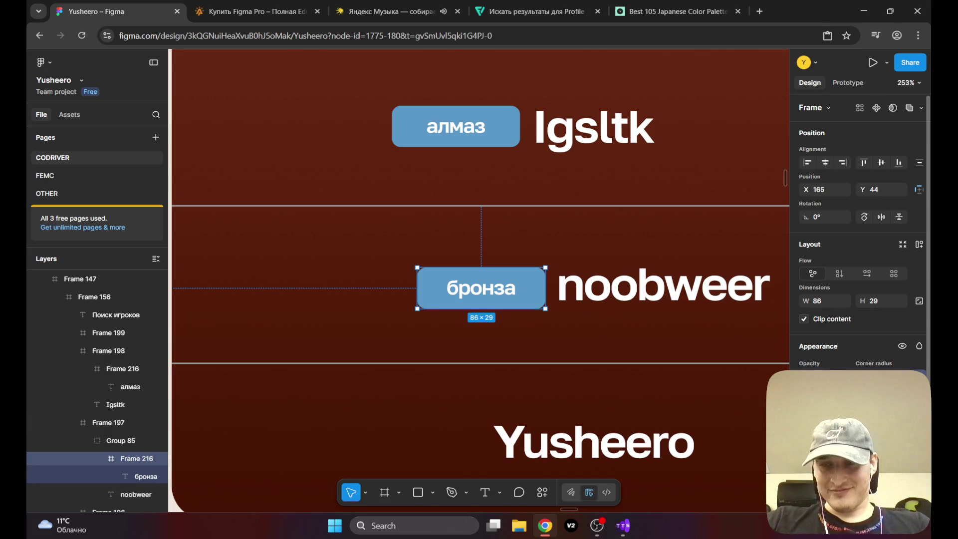
left_click(805, 422)
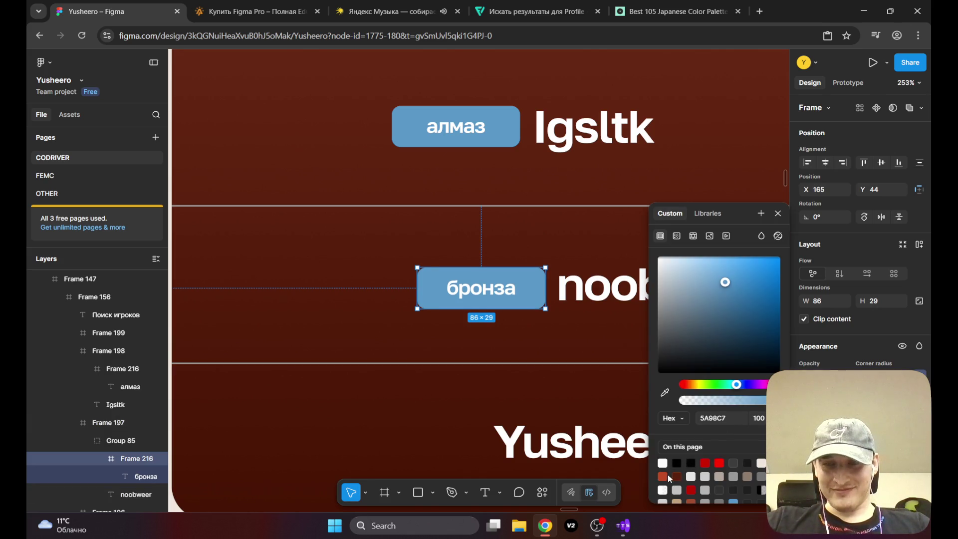
left_click_drag(696, 386, 693, 386)
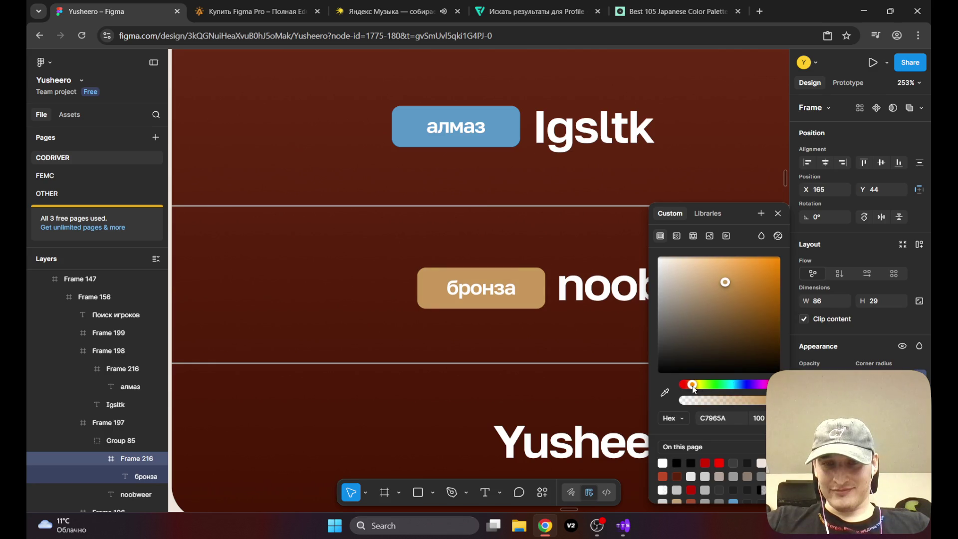
scroll(451, 263, "down", 10)
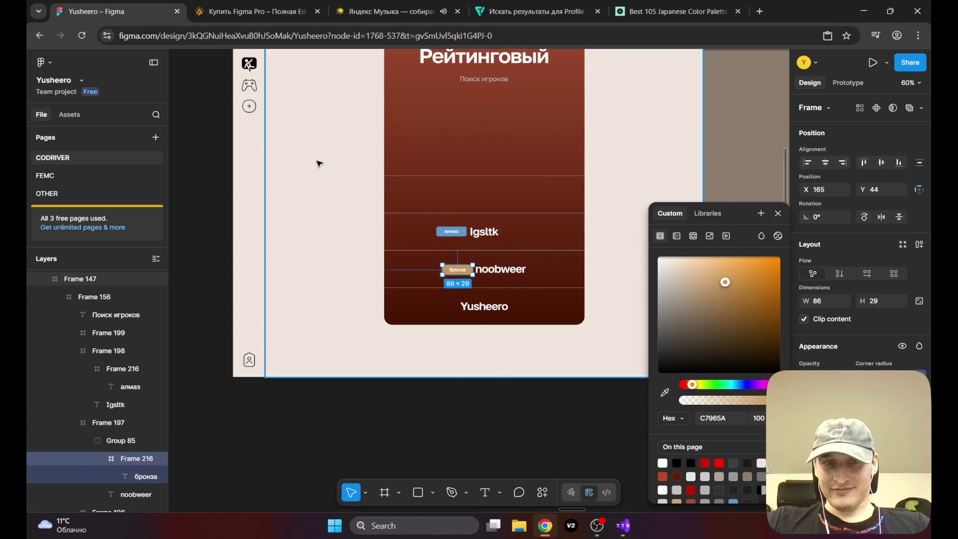
left_click(454, 273)
scroll(454, 272, "up", 2)
scroll(454, 272, "up", 5)
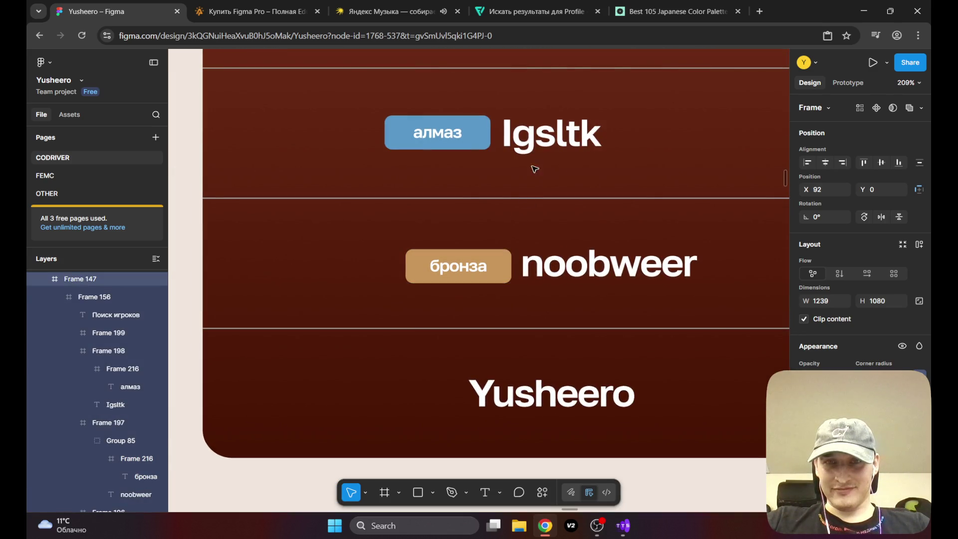
double_click(536, 135)
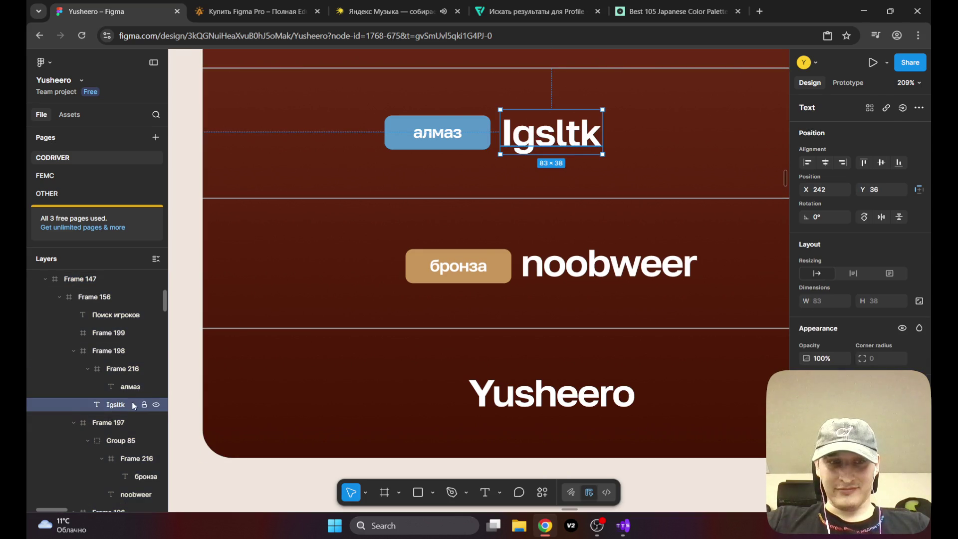
Step: Group the алмаз badge with Igsltk and shift the group right
left_click(106, 370, "shift")
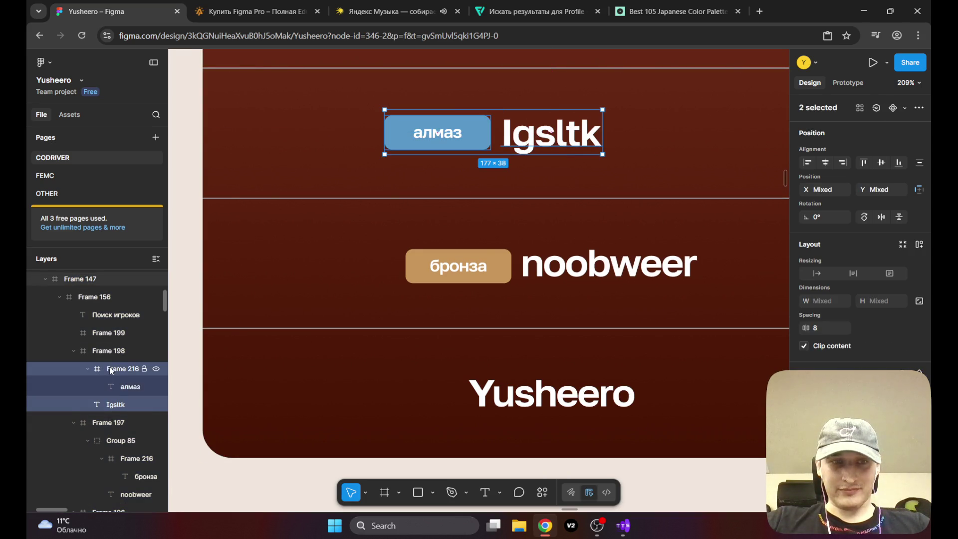
right_click(111, 372)
left_click(155, 233)
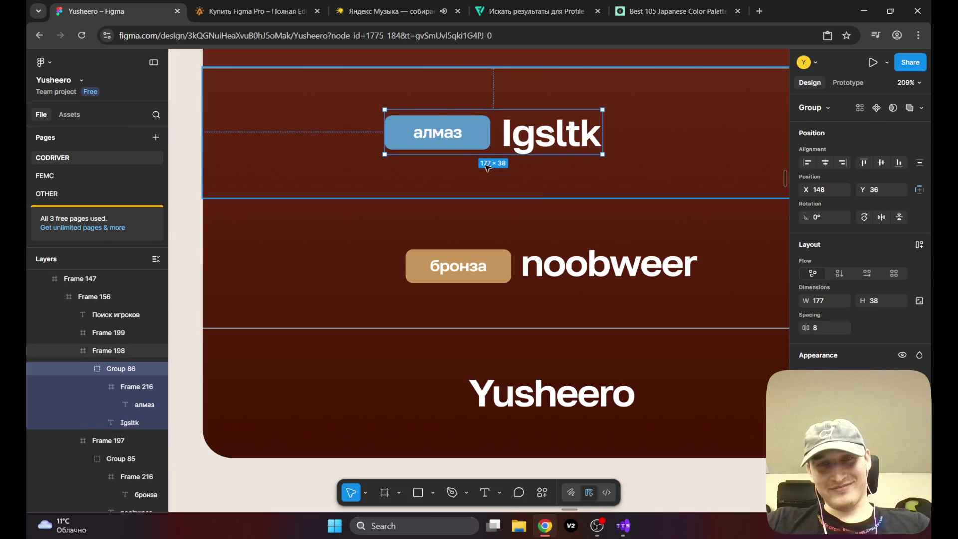
scroll(575, 180, "up", 2)
scroll(574, 180, "right", 2)
left_click_drag(381, 189, 403, 189)
left_click_drag(465, 190, 522, 188)
Step: Move the алмаз–Igsltk group to the left side of its row
scroll(574, 320, "down", 5)
left_click(567, 295)
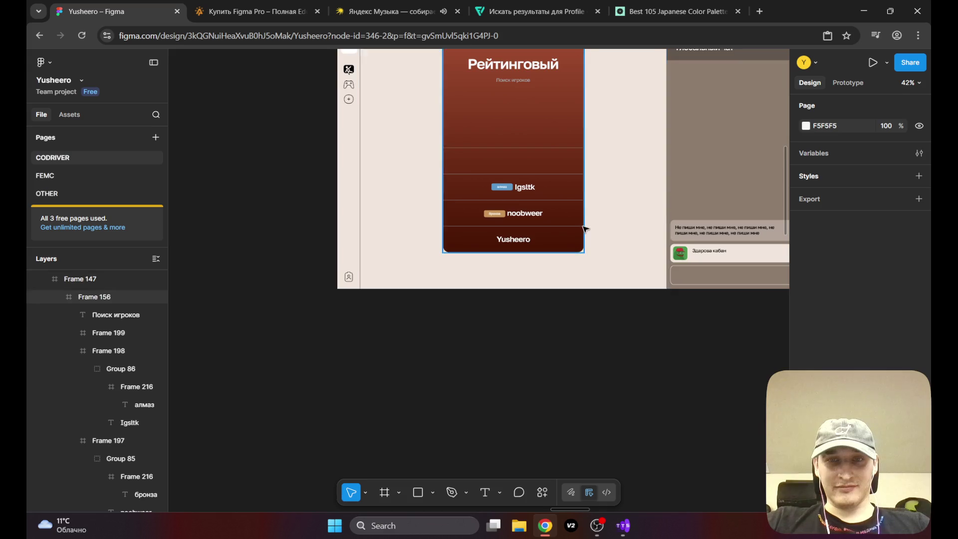
scroll(584, 228, "up", 5)
mouse_move(381, 177)
left_mouse_down()
mouse_move(414, 268)
mouse_move(459, 319)
mouse_move(413, 261)
mouse_move(460, 274)
left_mouse_up()
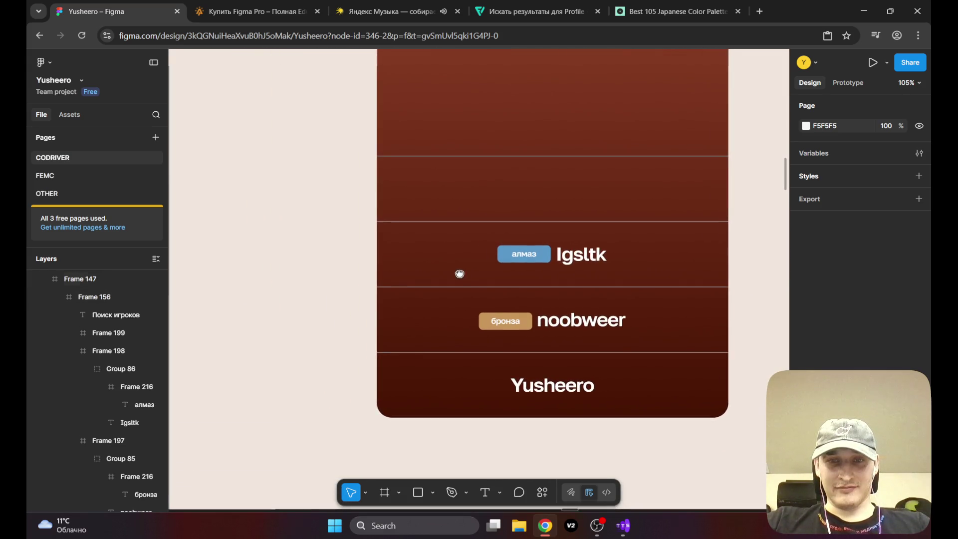
scroll(448, 278, "up", 3)
scroll(624, 269, "down", 3)
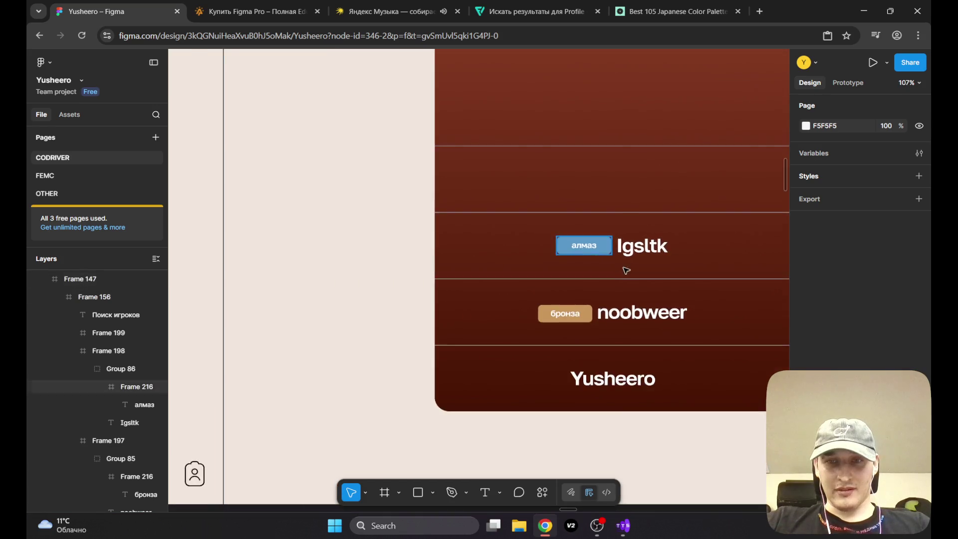
scroll(491, 268, "right", 3)
scroll(497, 265, "up", 3)
left_click(529, 233)
double_click(522, 236)
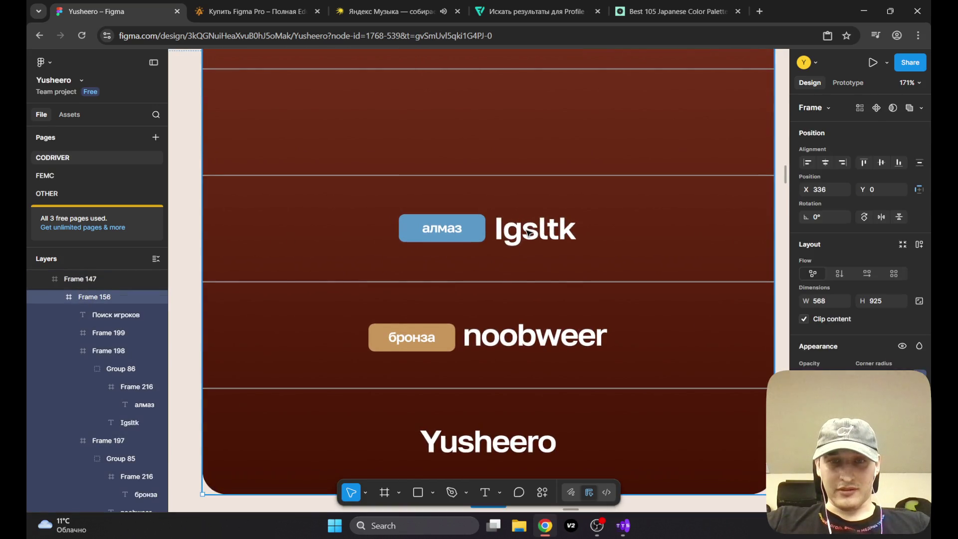
double_click(510, 241)
left_click(520, 239)
left_click_drag(521, 239, 380, 239)
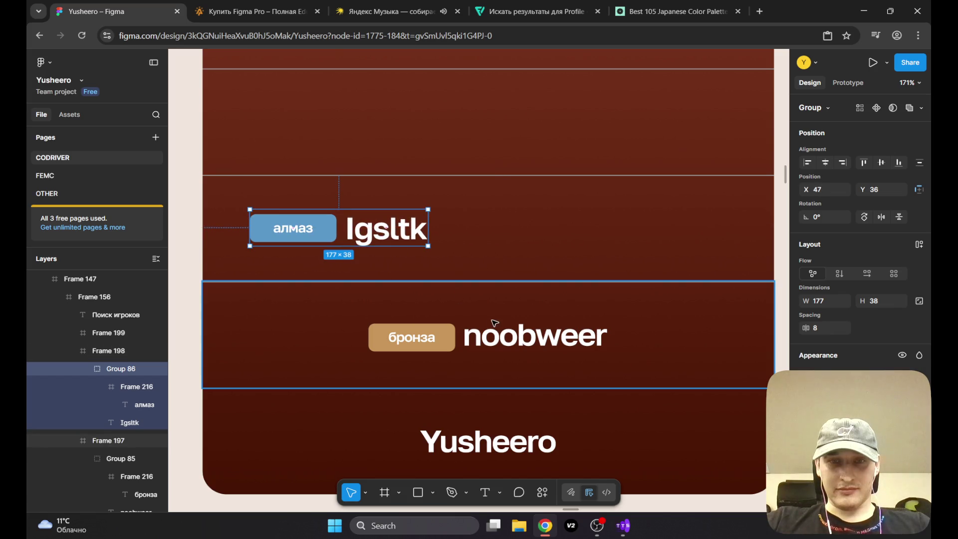
Step: Move the бронза–noobweer group left under Igsltk and view the whole search screen
left_click(512, 335)
left_click_drag(519, 338, 406, 337)
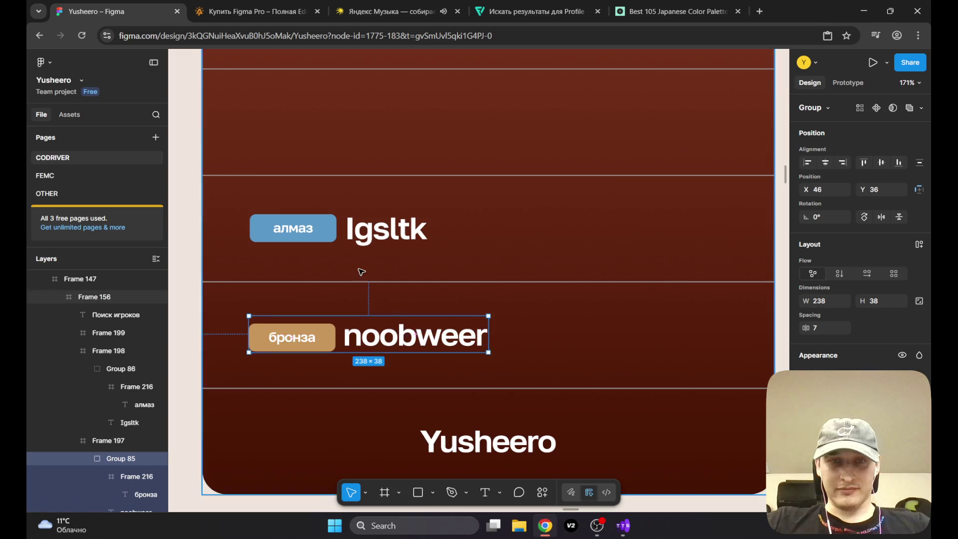
key("shift+1")
left_click(435, 358)
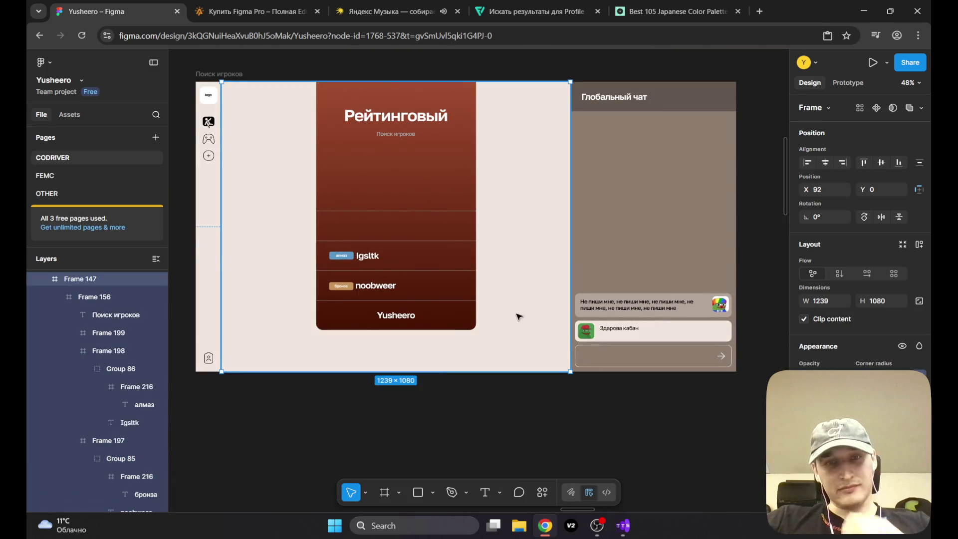
scroll(413, 287, "up", 5)
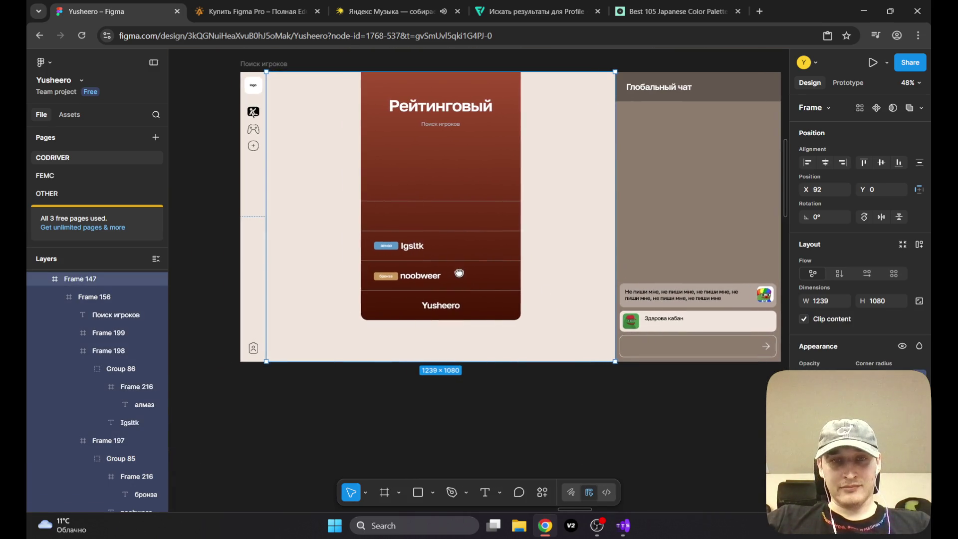
Step: Paste a copy of the бронза badge into the Yusheero row, beside the name
left_click(488, 338)
left_click(488, 339)
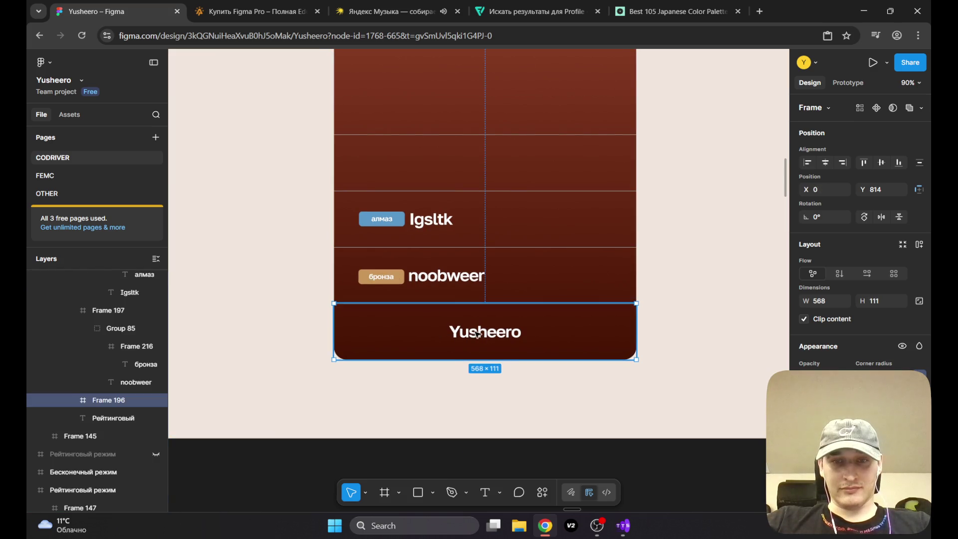
left_click(488, 338)
scroll(405, 338, "up", 5)
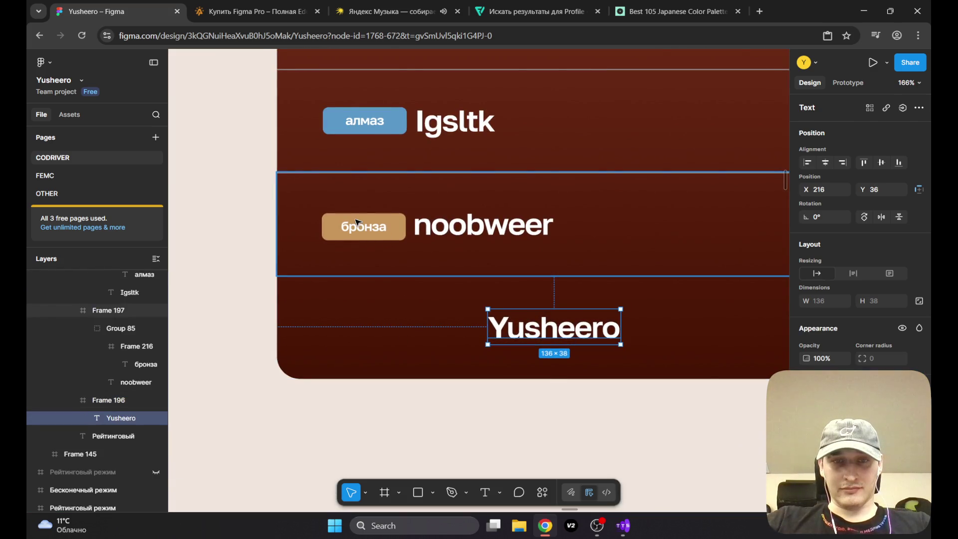
left_click(358, 222)
left_click(358, 223)
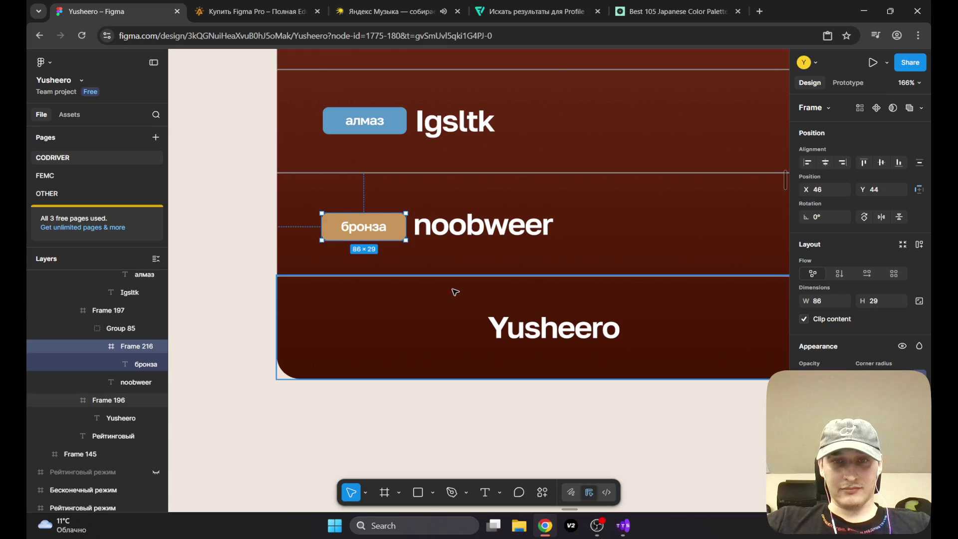
left_click(477, 333)
left_click(502, 332)
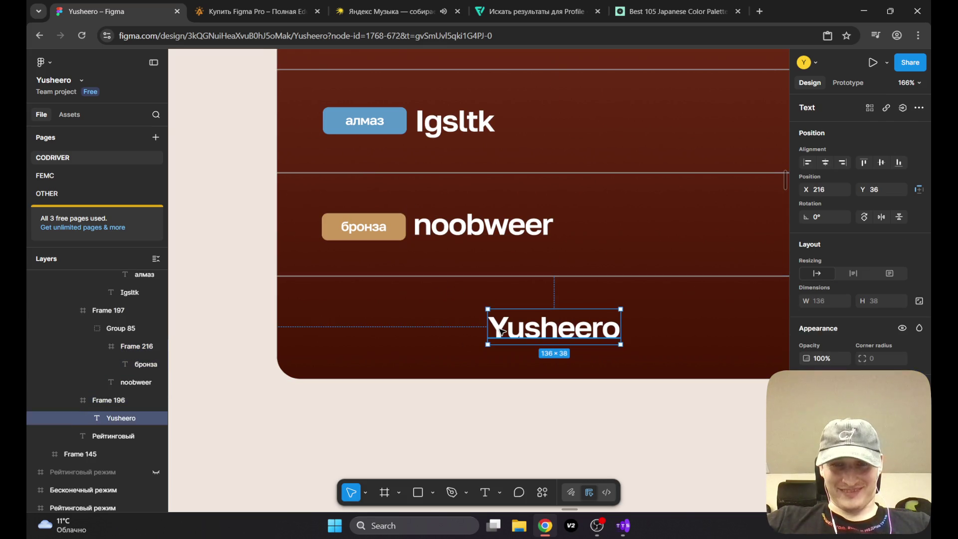
left_click(479, 323)
key("ctrl+v")
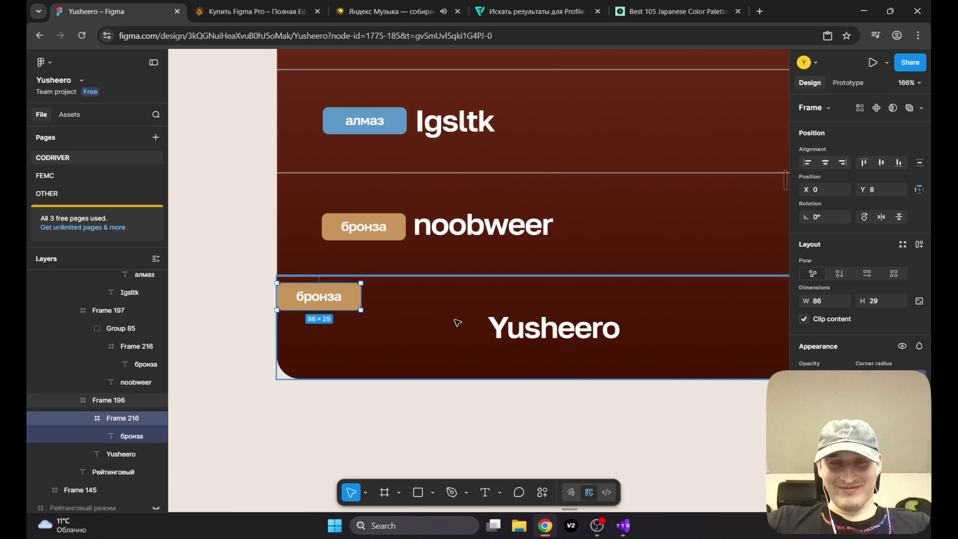
mouse_move(314, 299)
left_mouse_down()
mouse_move(405, 317)
mouse_move(434, 334)
left_mouse_up()
Step: Relabel the pasted badge легенда and widen its text box to fit
scroll(434, 332, "up", 5)
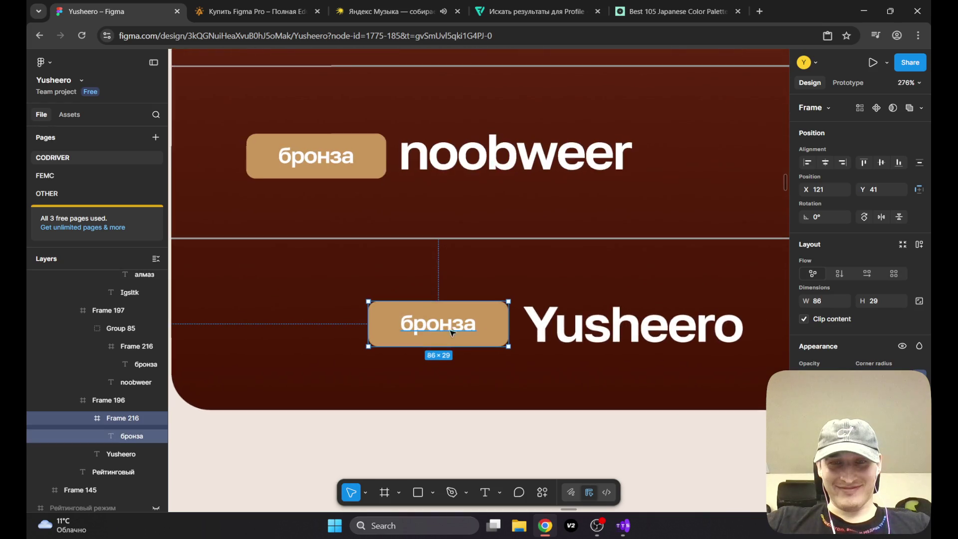
double_click(455, 328)
double_click(446, 327)
type("легенда")
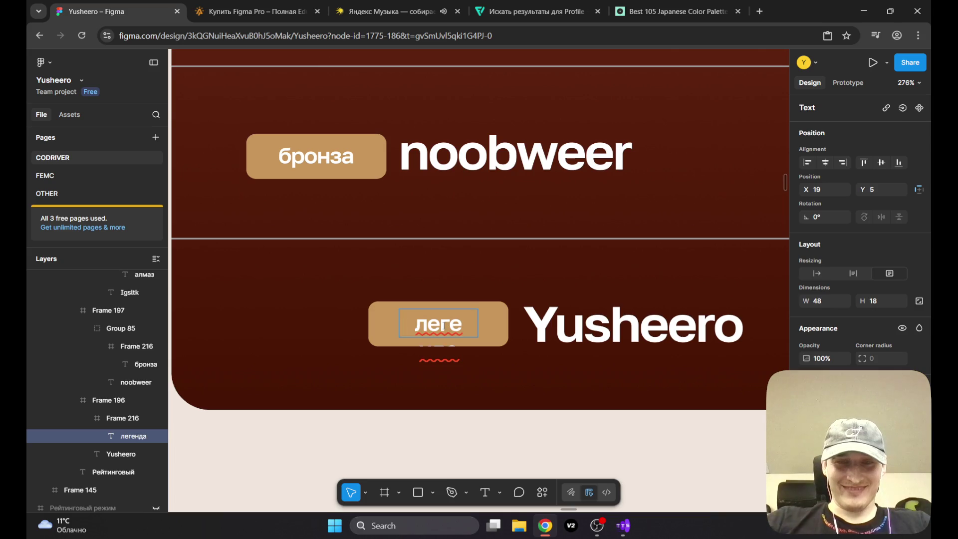
key("Escape")
mouse_move(400, 325)
left_mouse_down()
mouse_move(389, 324)
mouse_move(428, 329)
left_mouse_up()
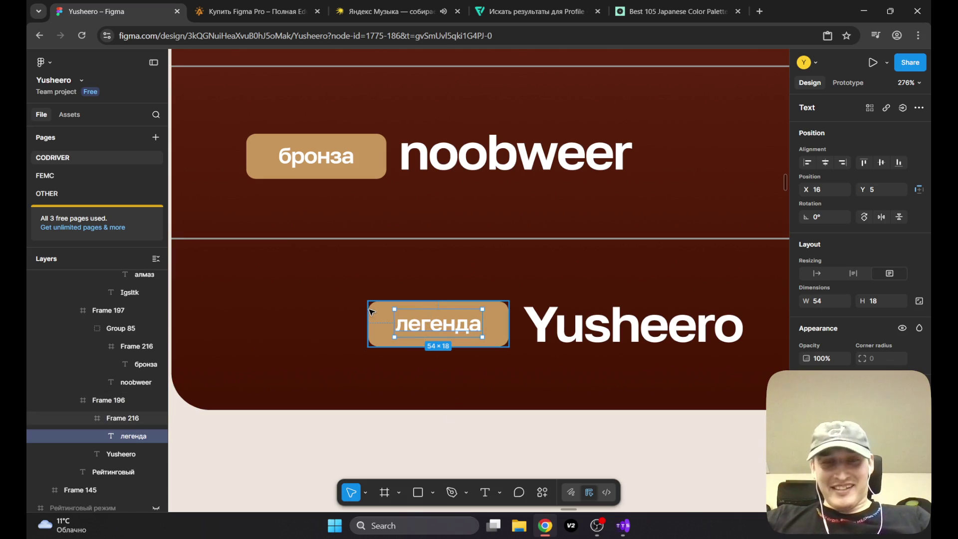
key("Escape")
Step: Give the легенда badge a muted purple #B251B2 fill
left_click(806, 435)
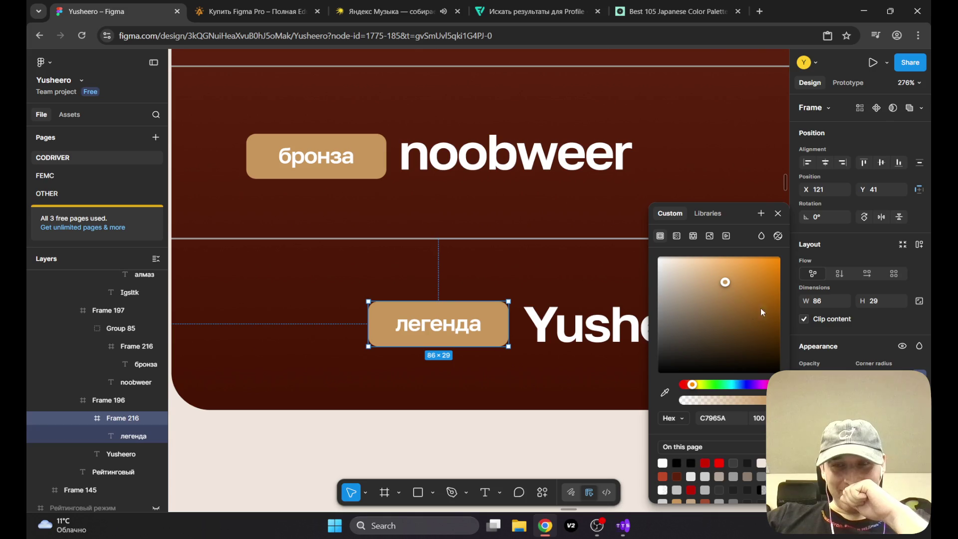
left_click_drag(698, 391, 699, 388)
left_click_drag(770, 293, 782, 258)
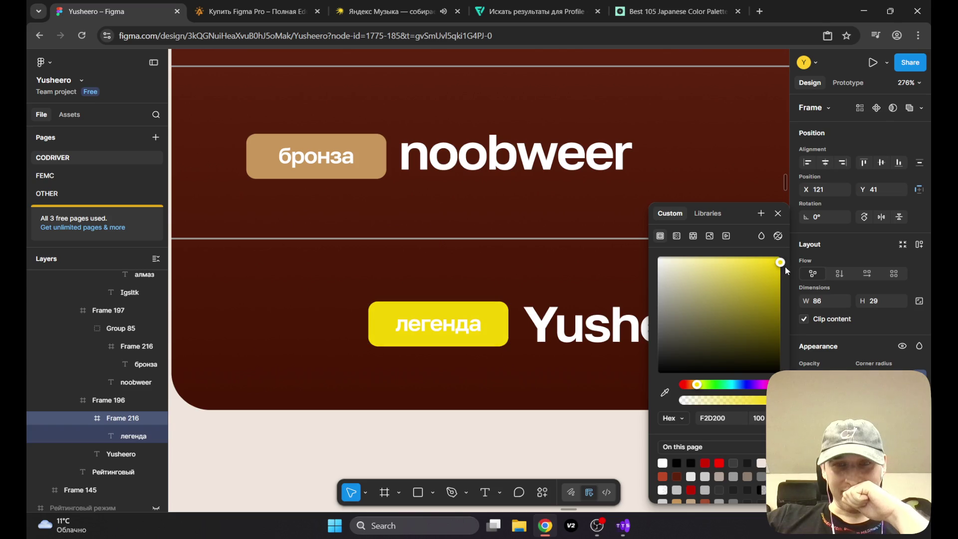
left_click(761, 385)
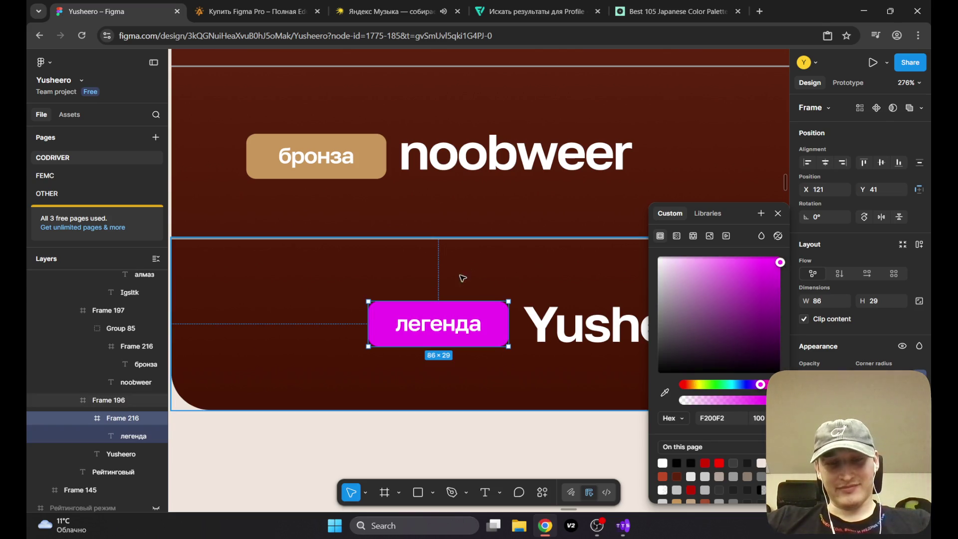
left_click(726, 267)
left_click_drag(728, 269, 725, 295)
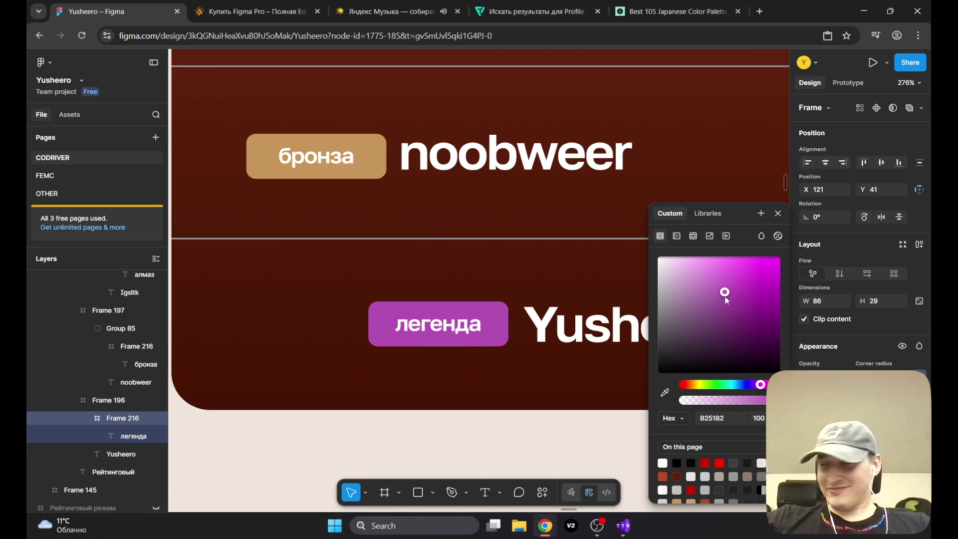
left_click(269, 452)
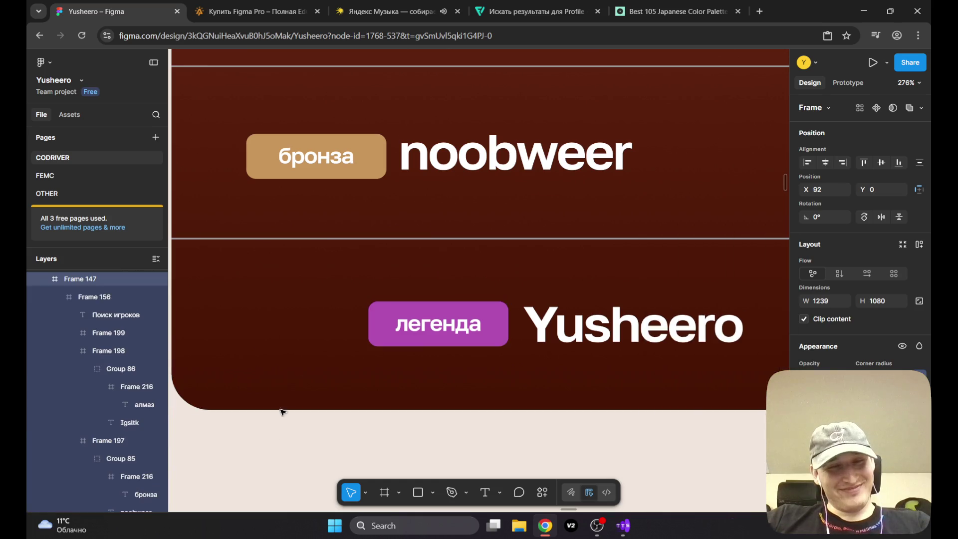
Step: Select the легенда badge together with the Yusheero name text
scroll(282, 407, "down", 6)
scroll(335, 348, "up", 5)
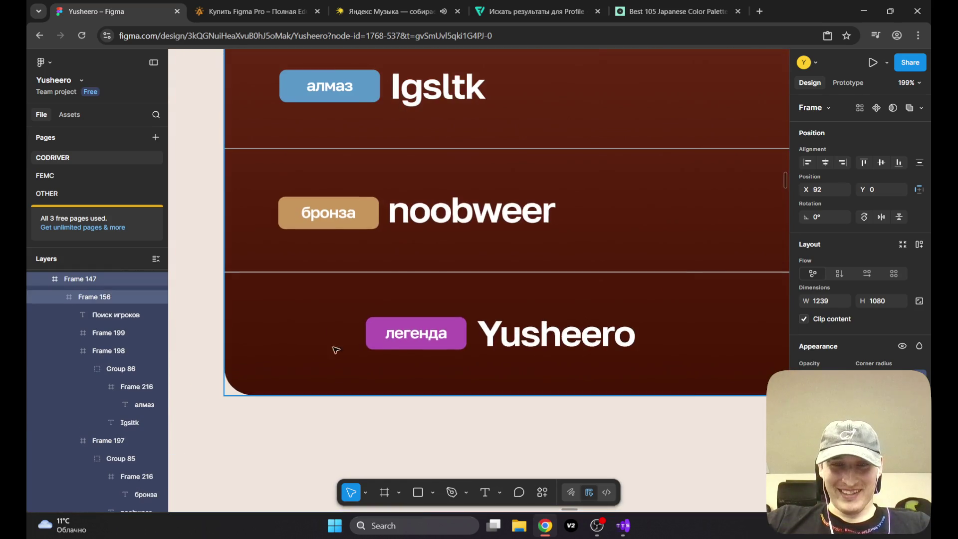
scroll(407, 335, "up", 1)
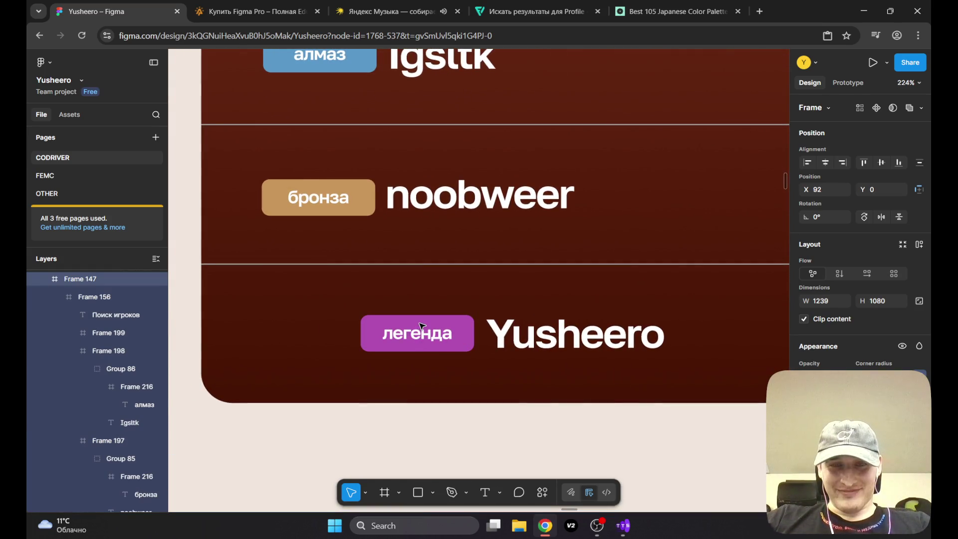
double_click(460, 325)
double_click(460, 325)
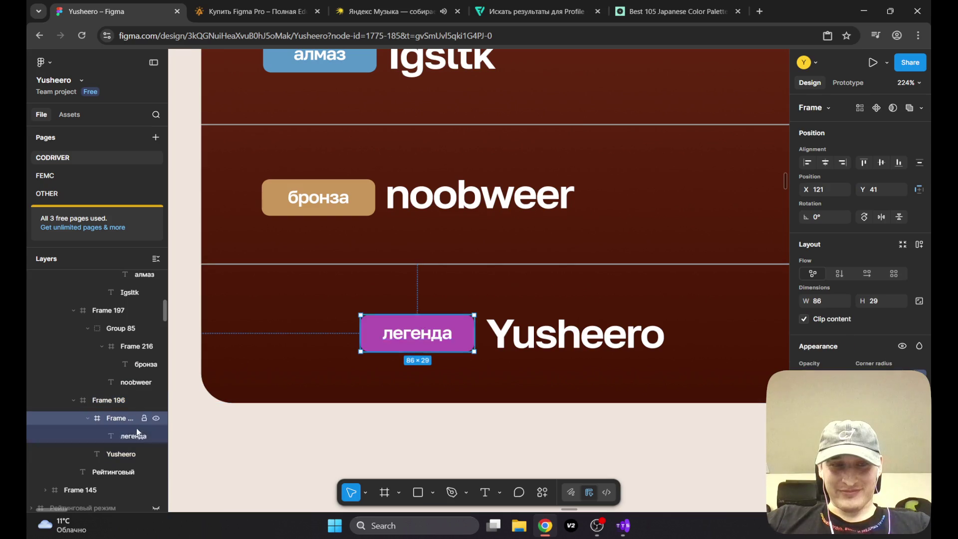
left_click(121, 454, "shift")
Step: Group легенда with Yusheero and drag the pair left, aligned with the алмаз and бронза rows
right_click(118, 419)
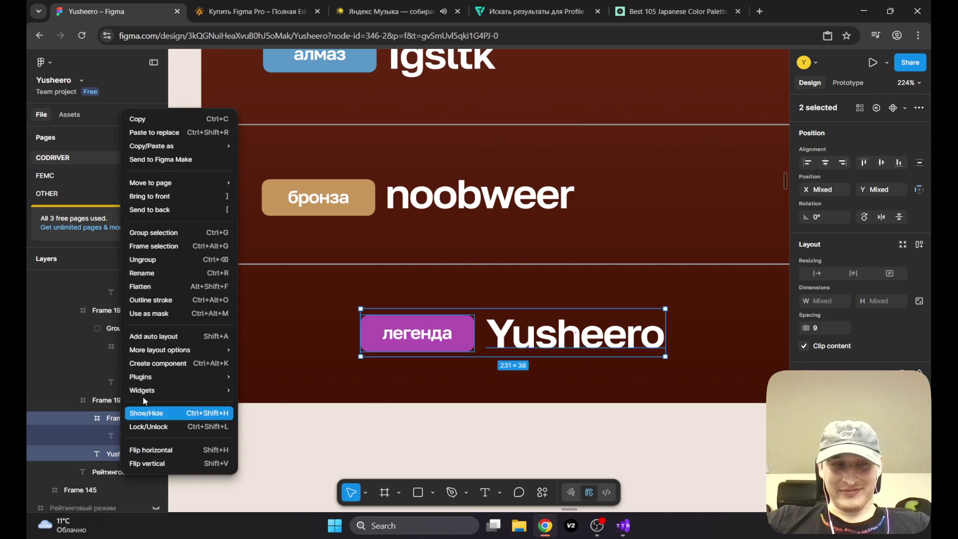
left_click(152, 232)
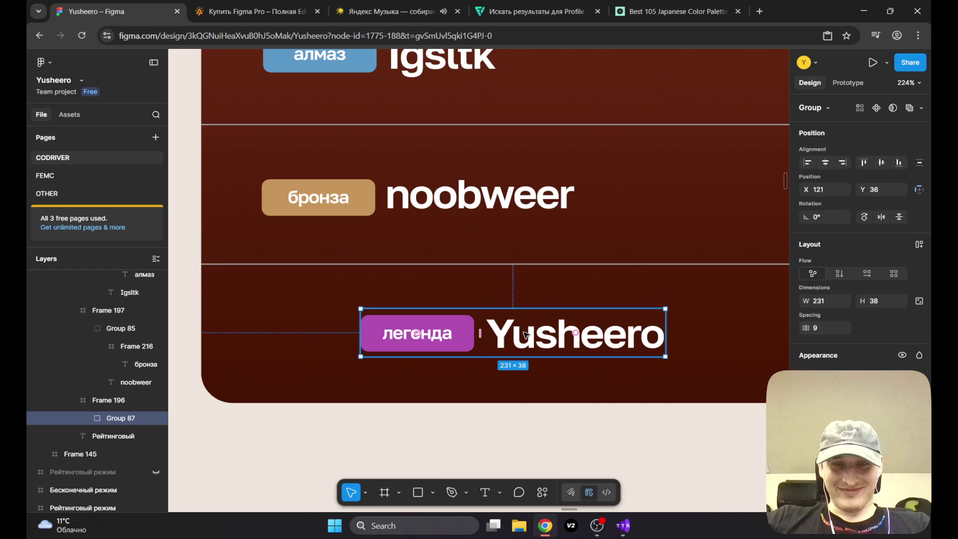
mouse_move(516, 338)
left_mouse_down()
mouse_move(413, 340)
mouse_move(424, 342)
left_mouse_up()
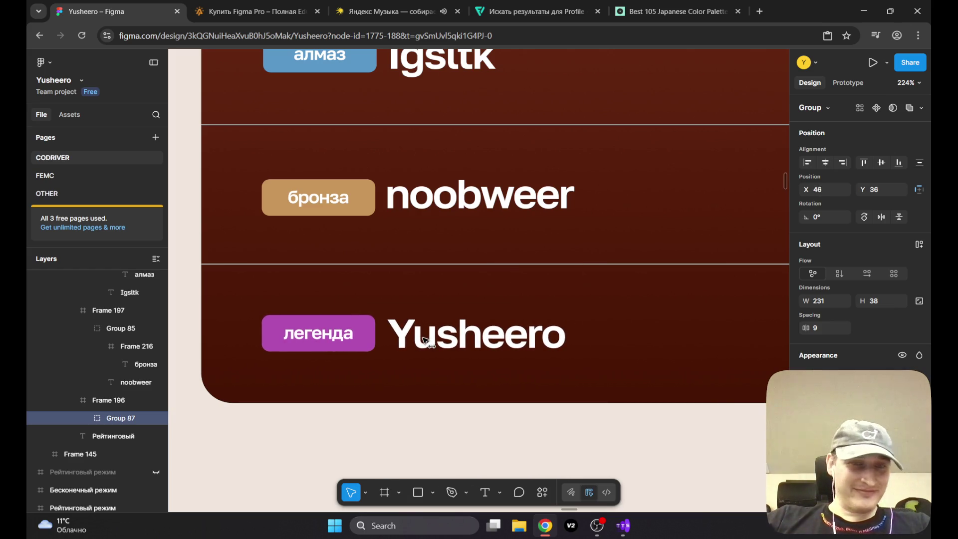
scroll(425, 341, "down", 10)
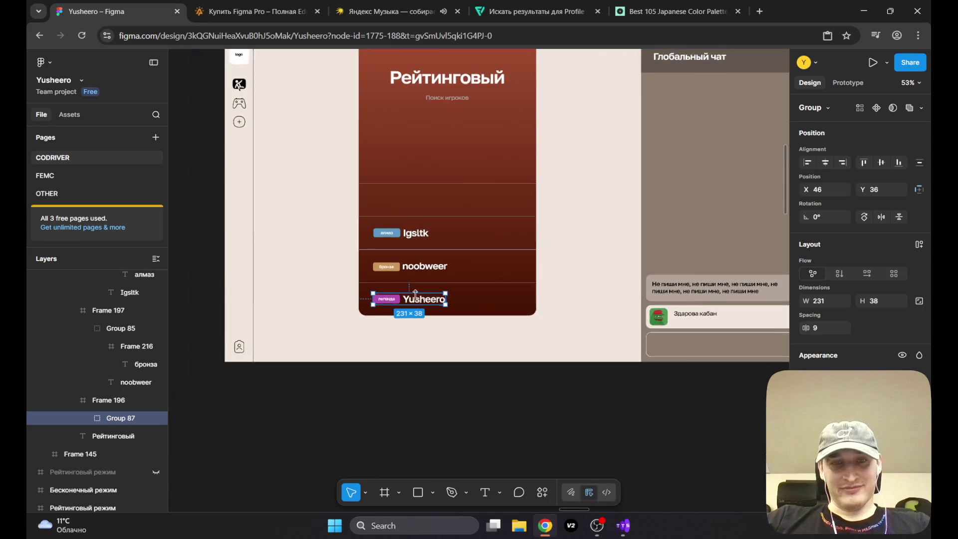
left_click(404, 380)
scroll(488, 269, "up", 2)
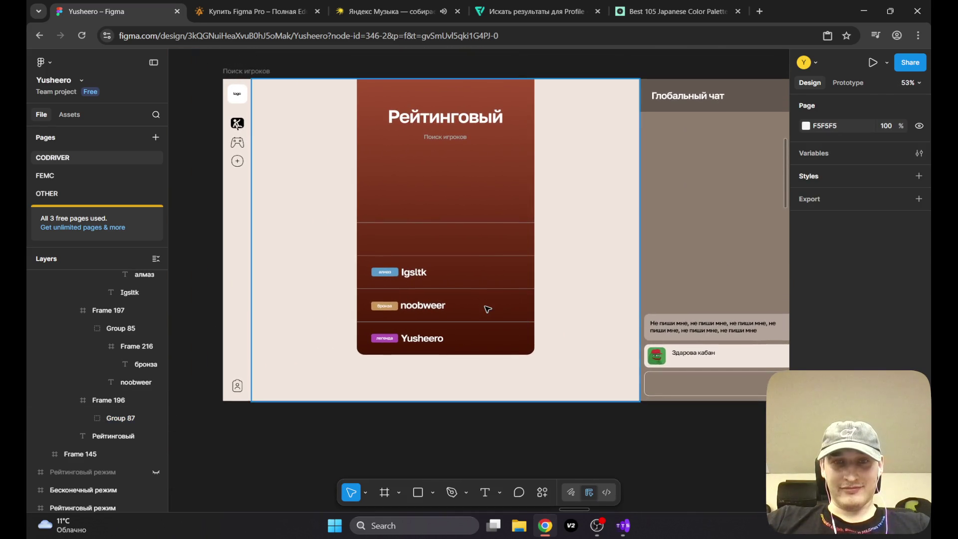
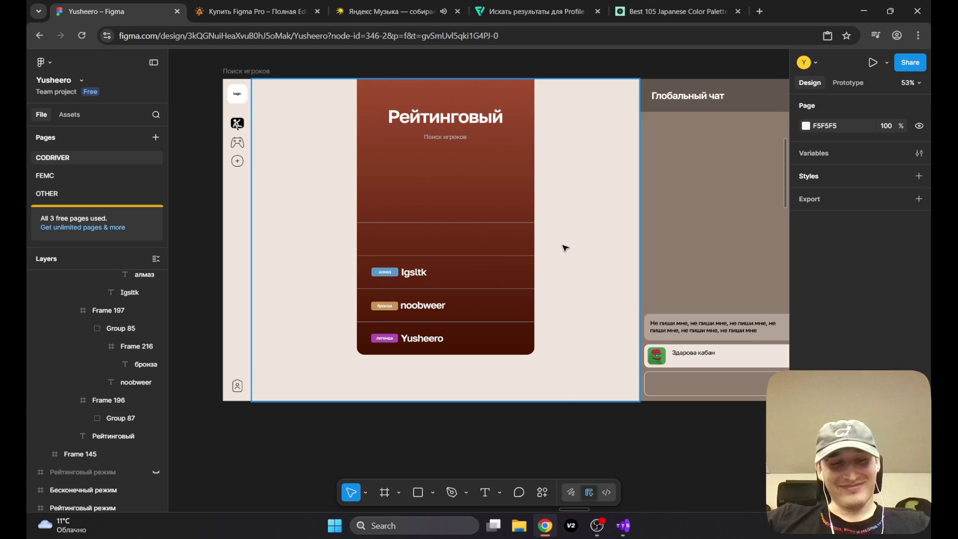
Step: Zoom out and pan across the Рейтинговый режим and Поиск игроков game screens
scroll(468, 261, "down", 10)
mouse_move(470, 252)
left_mouse_down()
mouse_move(405, 246)
mouse_move(430, 266)
mouse_move(495, 230)
left_mouse_up()
scroll(382, 278, "up", 5, "ctrl")
scroll(382, 278, "up", 3, "ctrl")
left_click_drag(382, 249, 220, 280)
mouse_move(473, 195)
left_mouse_down()
mouse_move(340, 306)
mouse_move(278, 406)
left_mouse_up()
mouse_move(447, 261)
left_mouse_down()
mouse_move(353, 245)
mouse_move(546, 239)
mouse_move(430, 171)
mouse_move(535, 240)
mouse_move(572, 248)
mouse_move(689, 203)
left_mouse_up()
mouse_move(323, 309)
left_mouse_down()
mouse_move(462, 250)
mouse_move(562, 275)
mouse_move(599, 310)
mouse_move(601, 284)
mouse_move(619, 301)
mouse_move(504, 208)
mouse_move(547, 275)
mouse_move(542, 246)
mouse_move(564, 270)
mouse_move(537, 284)
mouse_move(597, 288)
mouse_move(435, 274)
mouse_move(577, 315)
mouse_move(559, 319)
left_mouse_up()
Step: Zoom in on Главное меню and select its Таблица лидеров card
left_click_drag(373, 251, 451, 275)
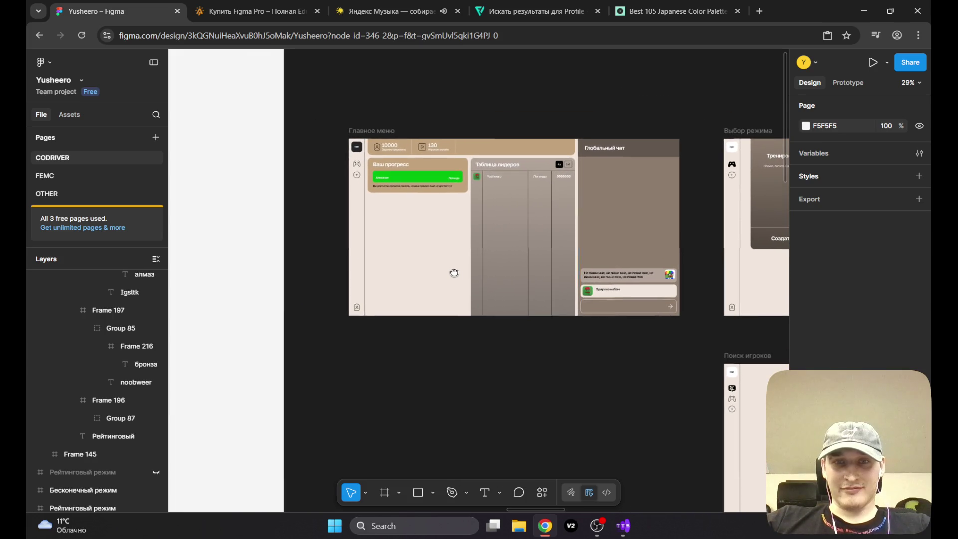
scroll(407, 227, "up", 3)
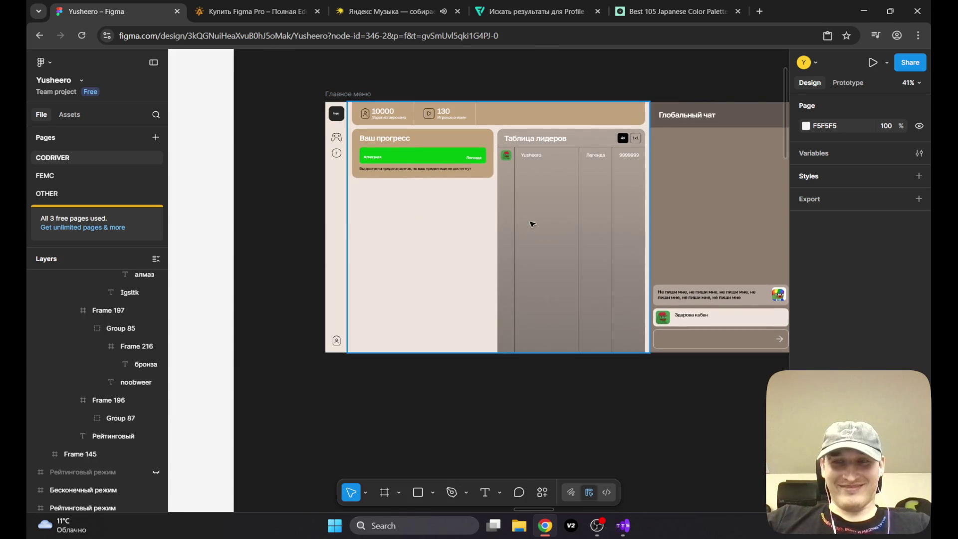
scroll(514, 261, "up", 5)
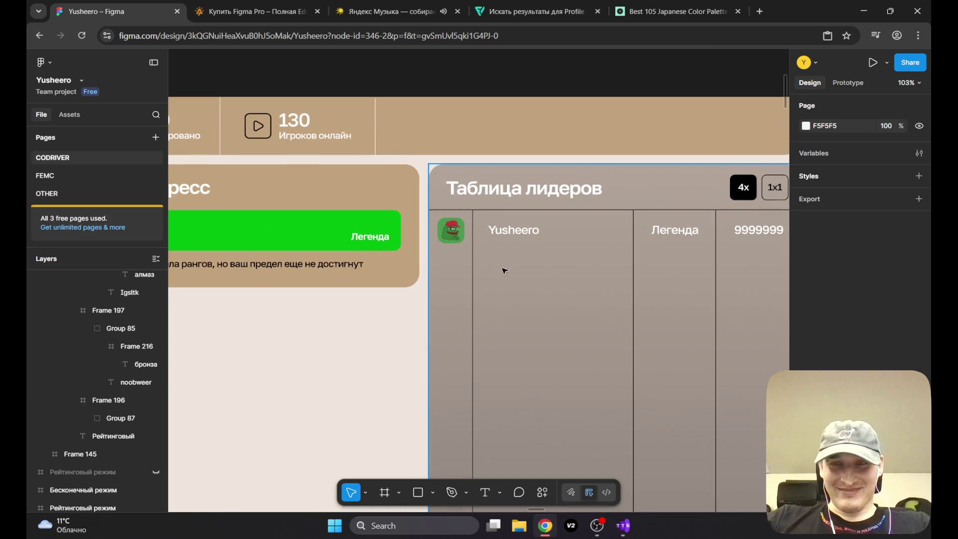
left_click(463, 239)
Step: Duplicate the first player's avatar, then select the rainbow clown avatar in the global chat
double_click(462, 239)
double_click(461, 238)
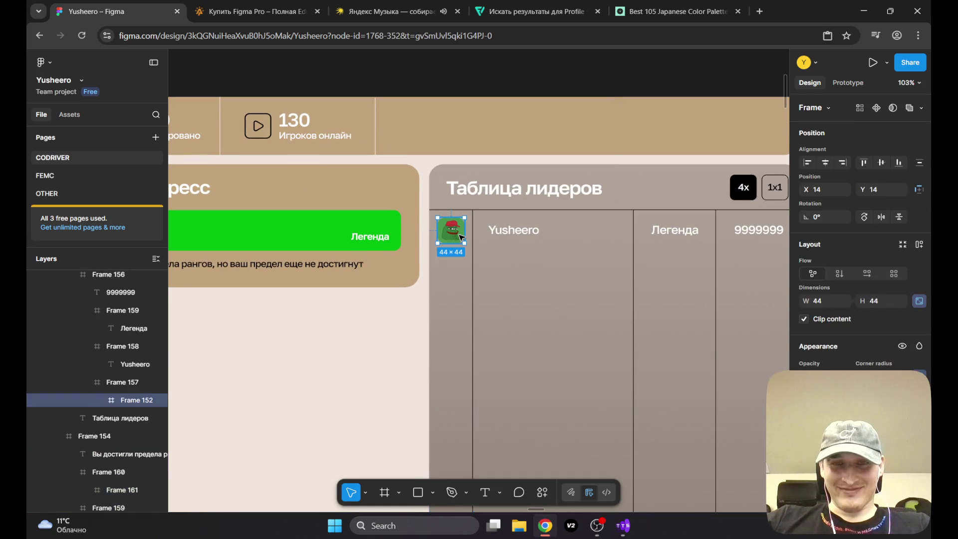
mouse_move(461, 238)
left_mouse_down()
mouse_move(456, 278)
mouse_move(455, 247)
mouse_move(455, 270)
mouse_move(369, 259)
mouse_move(336, 227)
mouse_move(179, 183)
left_mouse_up()
key("n")
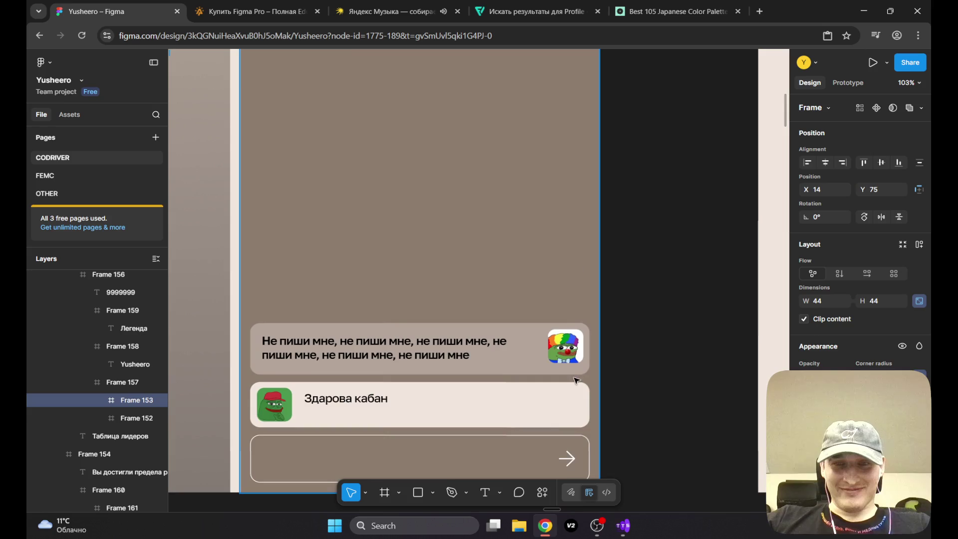
left_click(571, 356)
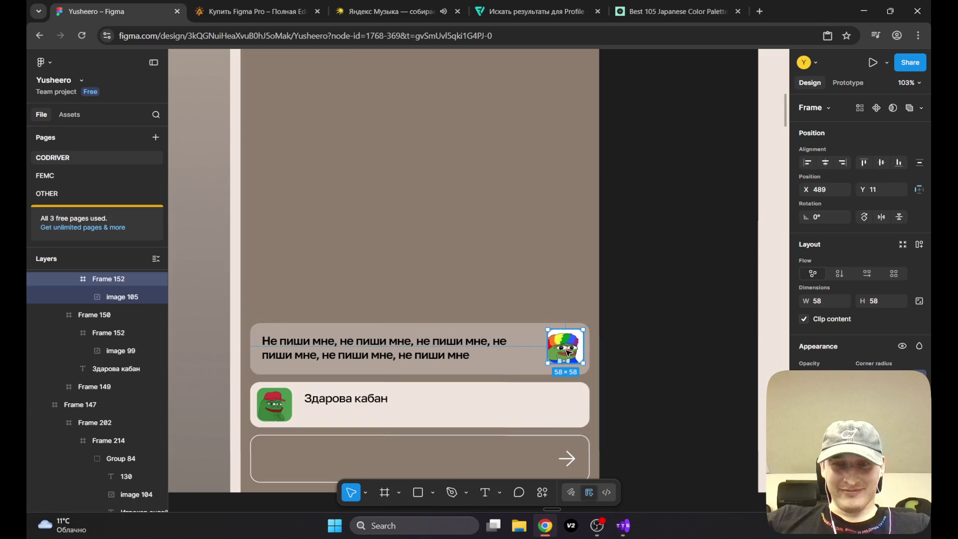
Step: Return to the leaderboard and delete the duplicated avatar from the avatar column
left_click_drag(389, 297, 588, 342)
left_click_drag(170, 210, 322, 262)
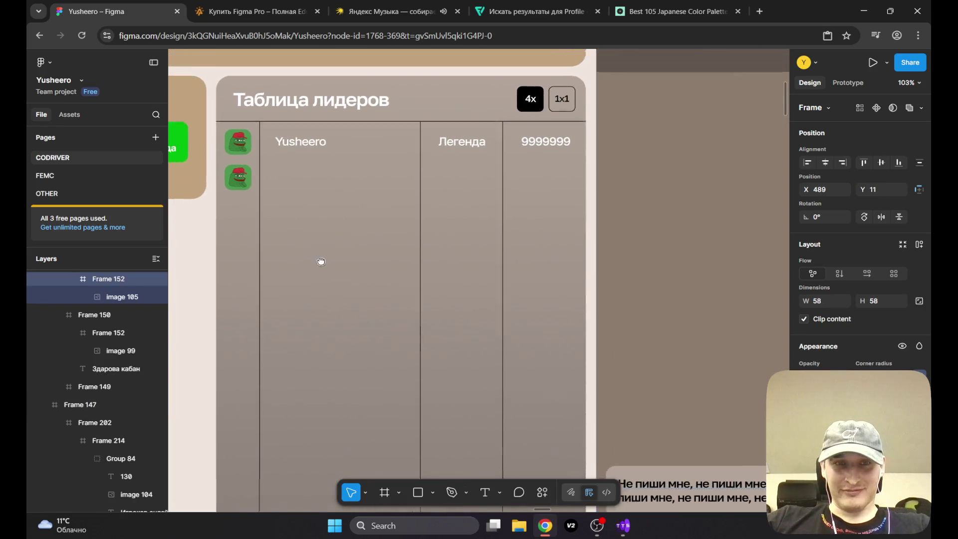
left_click(307, 226)
double_click(307, 226)
double_click(307, 225)
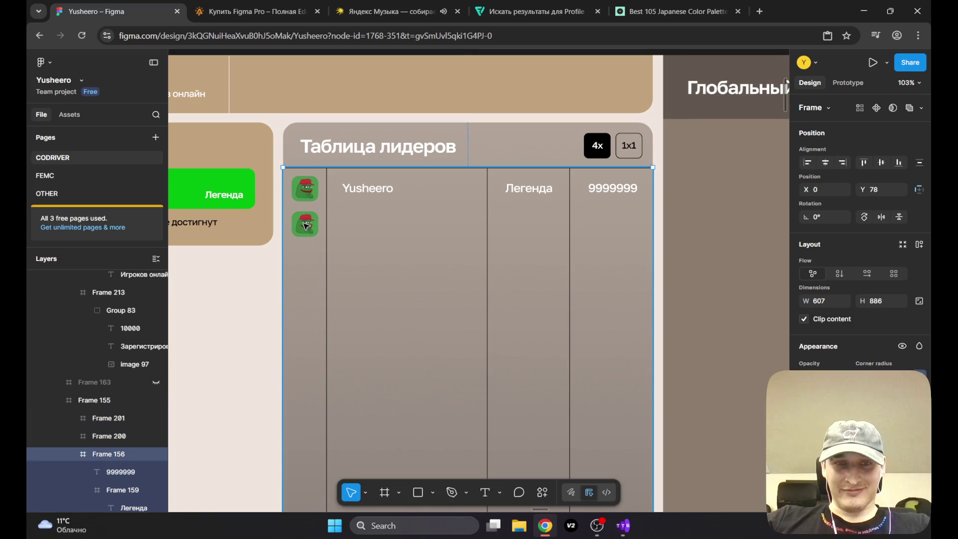
double_click(307, 226)
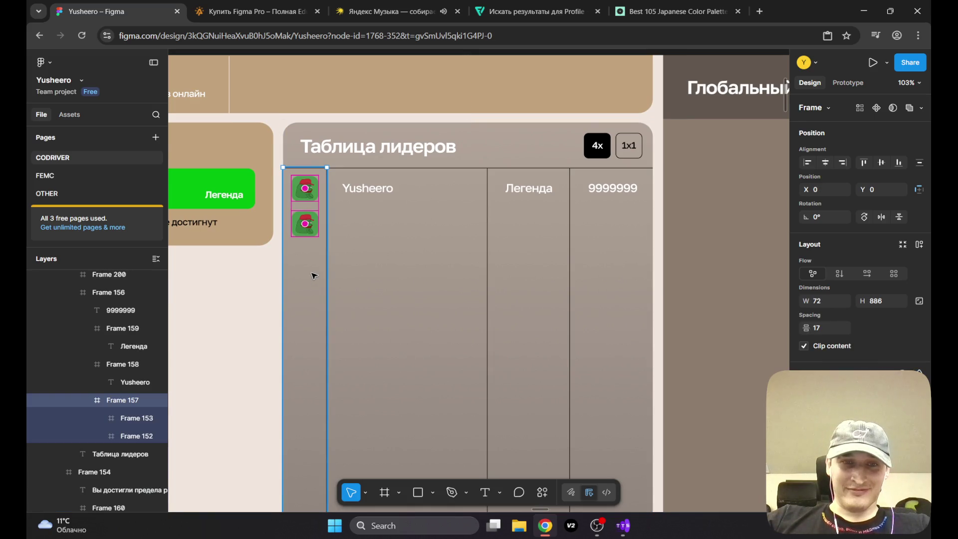
left_click(396, 257)
double_click(305, 223)
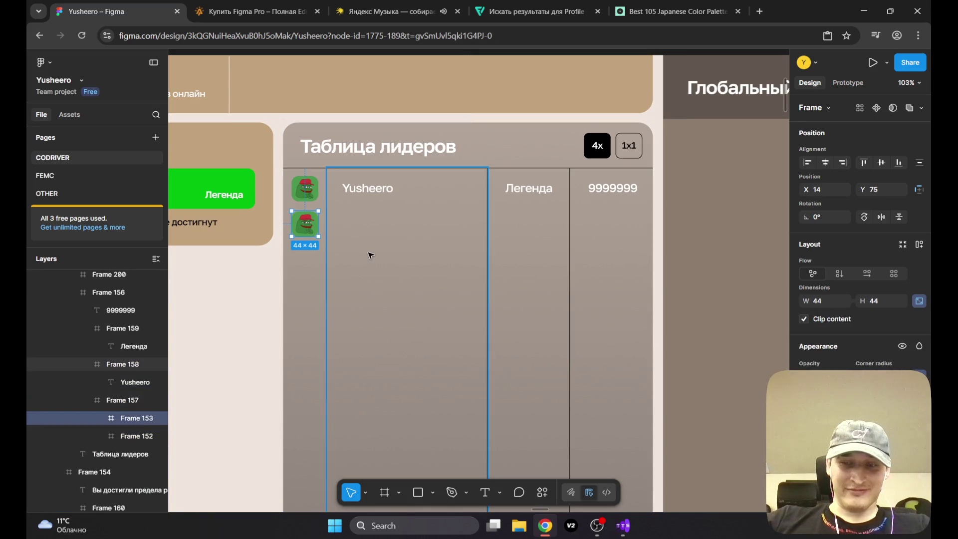
key("Delete")
Step: Paste the clown avatar into the avatar column and move it below the green avatar
left_click(309, 224)
left_click(310, 221)
key("ctrl+z")
left_click_drag(308, 190, 307, 225)
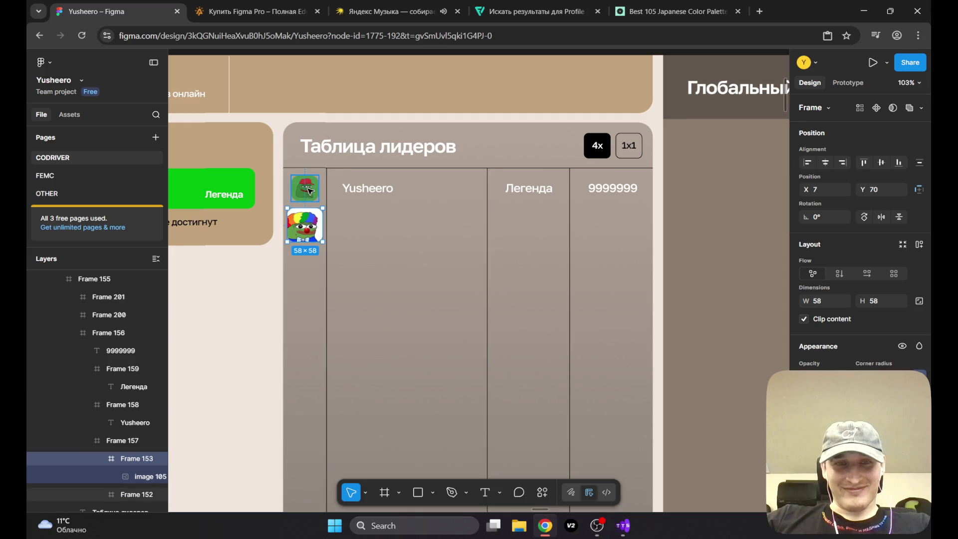
Step: Resize the clown avatar to 44×44 with proportions locked
left_click(310, 191)
left_click(308, 227)
left_click(821, 302)
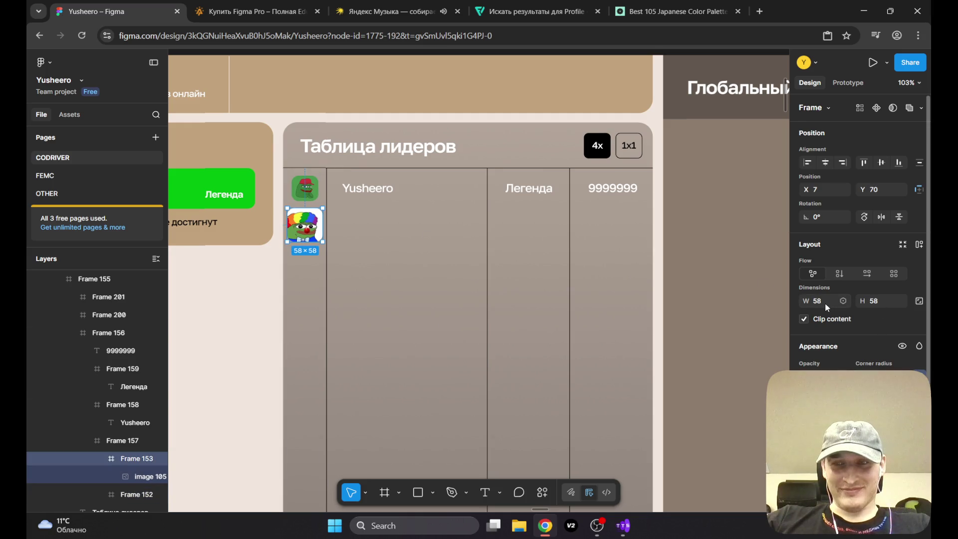
left_click(919, 301)
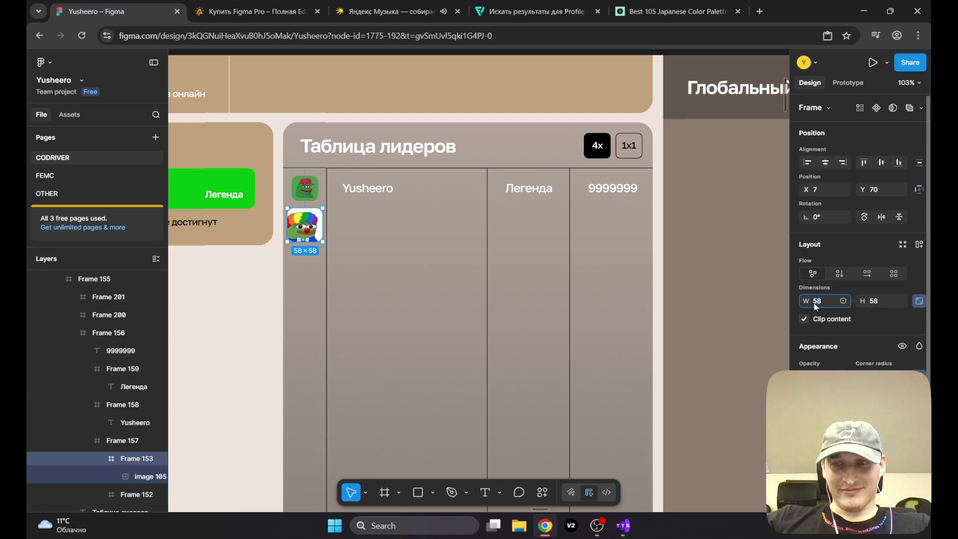
type("44")
key("Return")
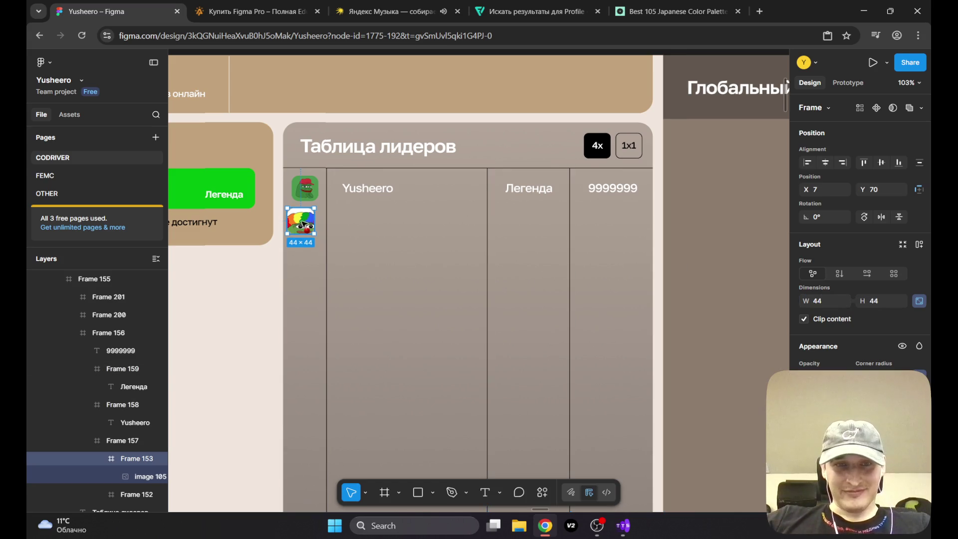
Step: Scale the clown image to fit its frame and align the avatar under the green one
double_click(301, 223)
left_click_drag(331, 241, 312, 235)
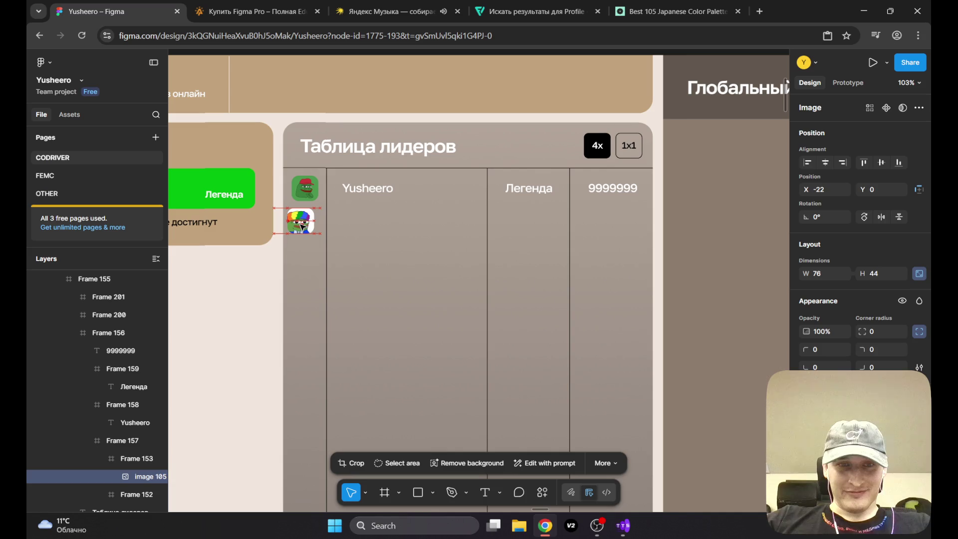
key("Escape")
key("Escape")
key("Tab")
left_click(304, 224)
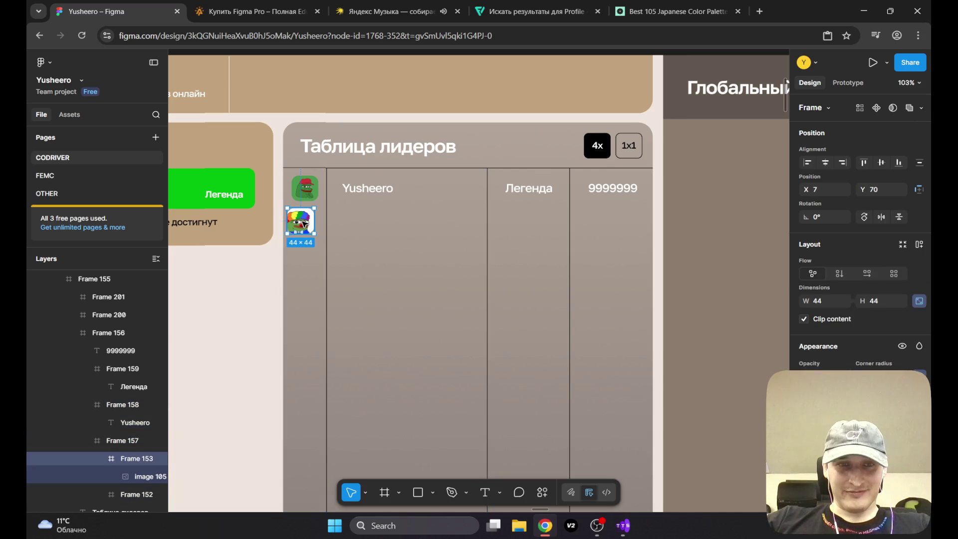
left_click_drag(304, 224, 305, 221)
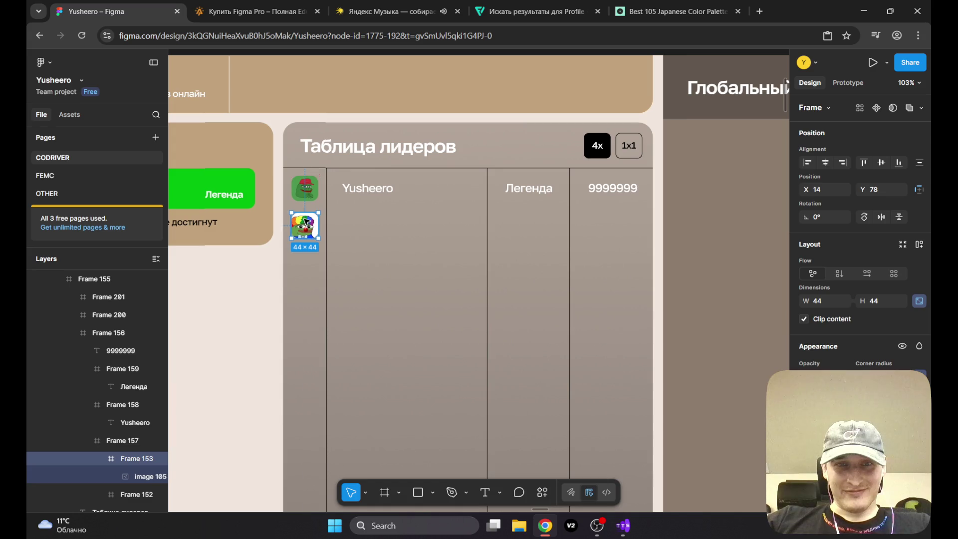
Step: Copy the first player's name into the second row and retype it as the new nickname
double_click(369, 194)
key("ctrl+c")
left_click(357, 228)
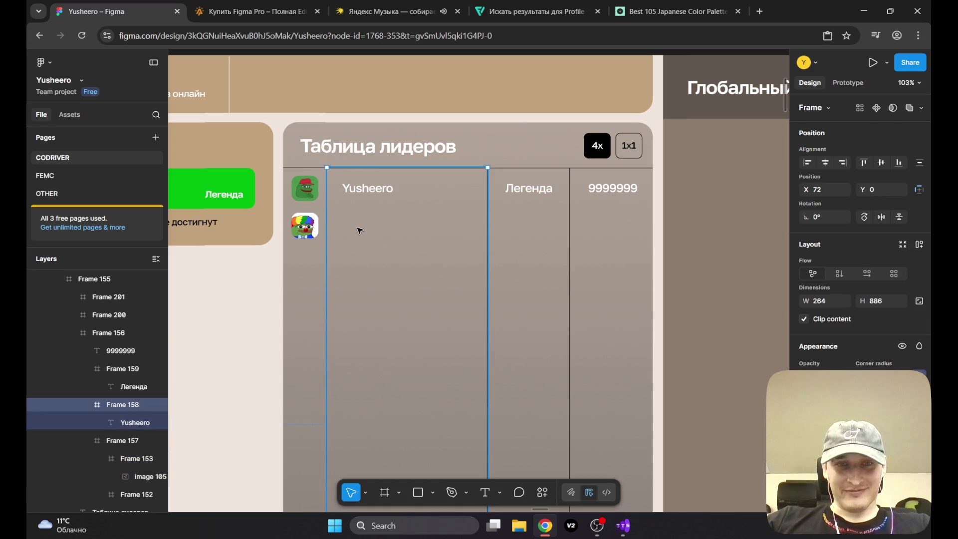
key("ctrl+v")
left_click_drag(361, 196, 362, 228)
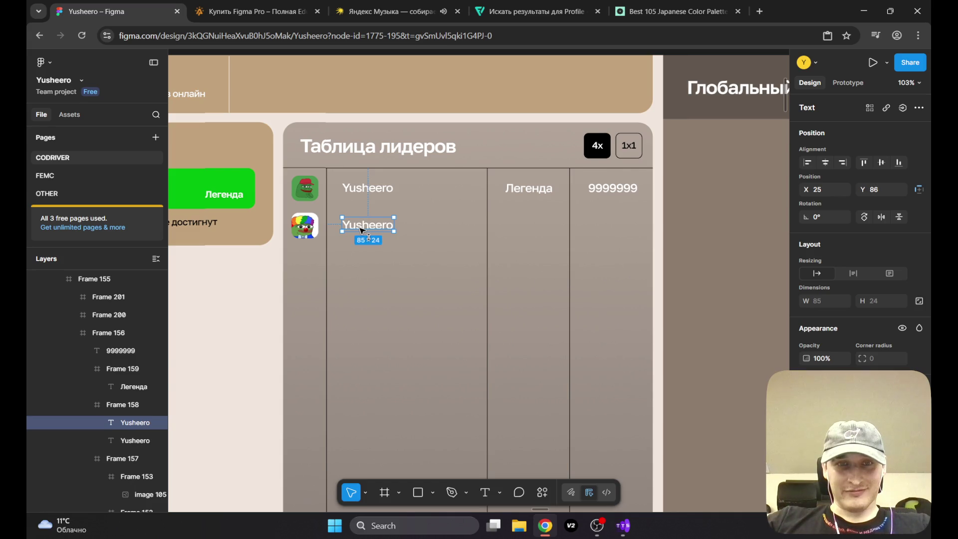
double_click(363, 230)
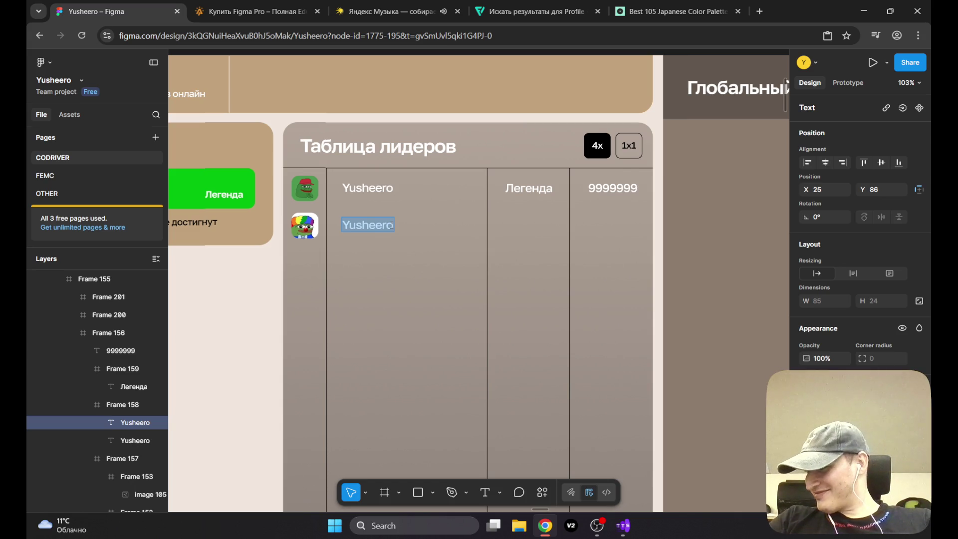
type("Igsltk")
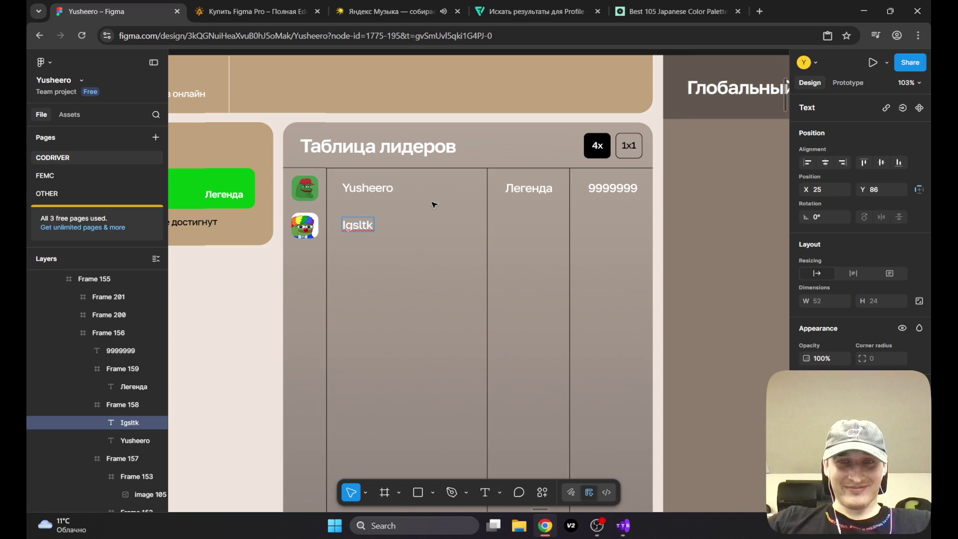
key("Escape")
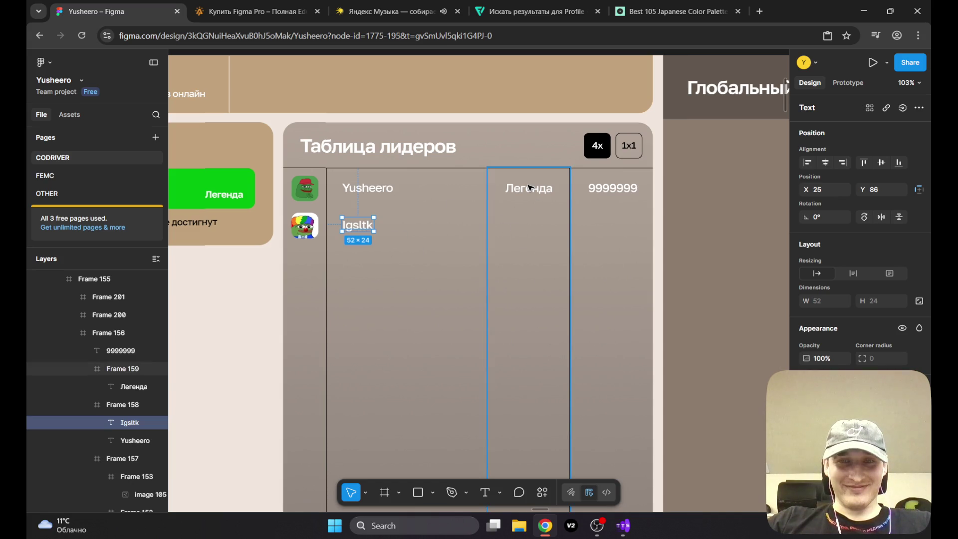
Step: Copy the Легенда rank text and select the rank column to paste into
double_click(529, 188)
key("ctrl+c")
left_click(520, 223)
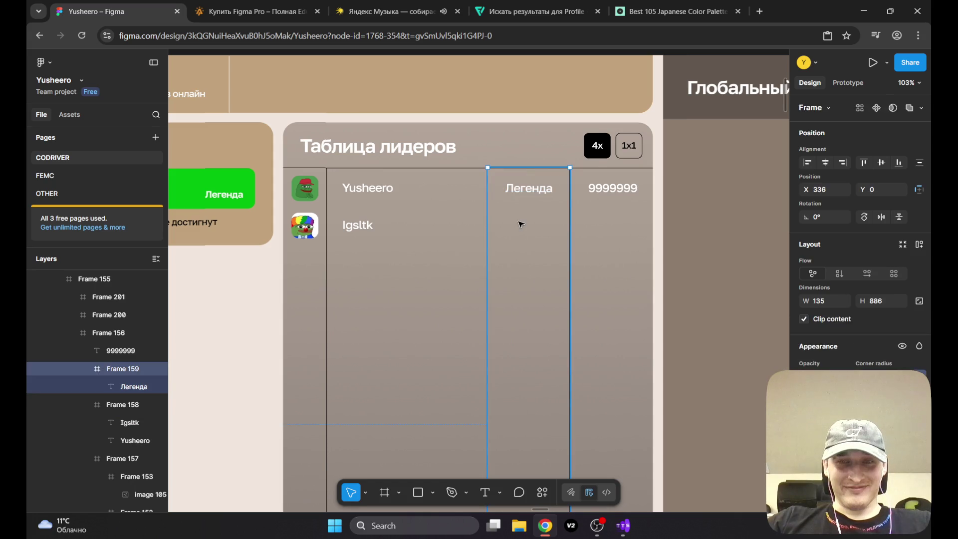
Step: Paste the Легенда rank into row two, retype it as Без ранга and centre it in its column
key("ctrl+v")
left_click_drag(529, 190, 527, 228)
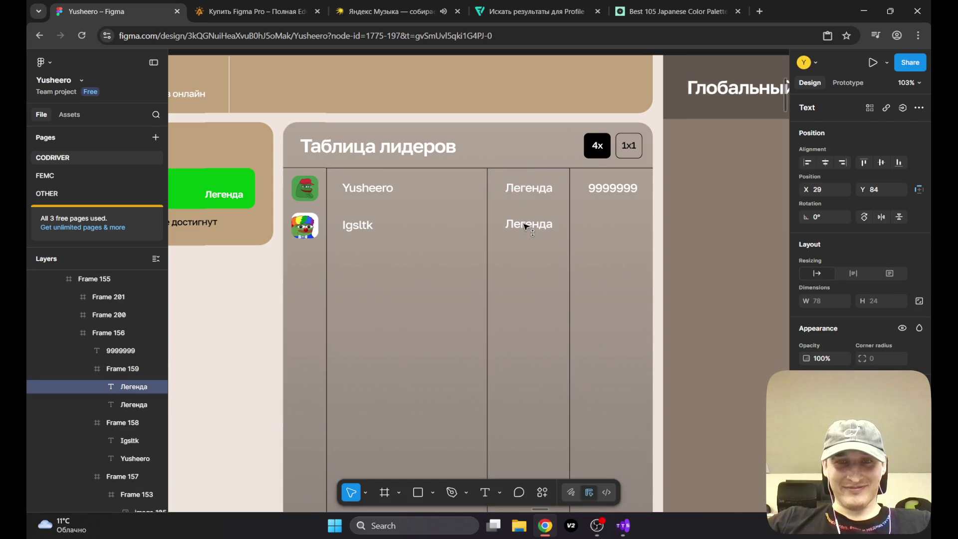
left_click_drag(527, 228, 506, 227)
double_click(530, 228)
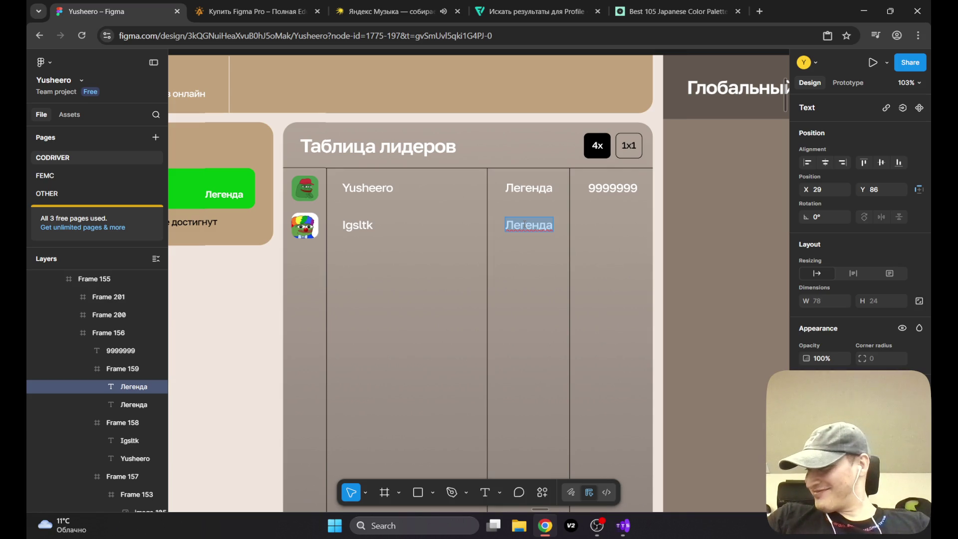
type("Без ранга")
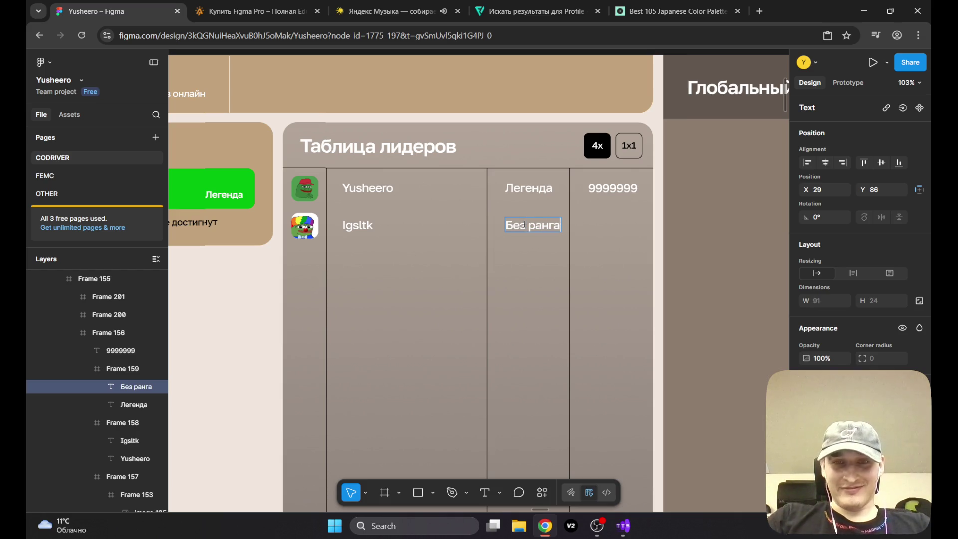
left_click(540, 231)
left_click_drag(534, 228, 534, 228)
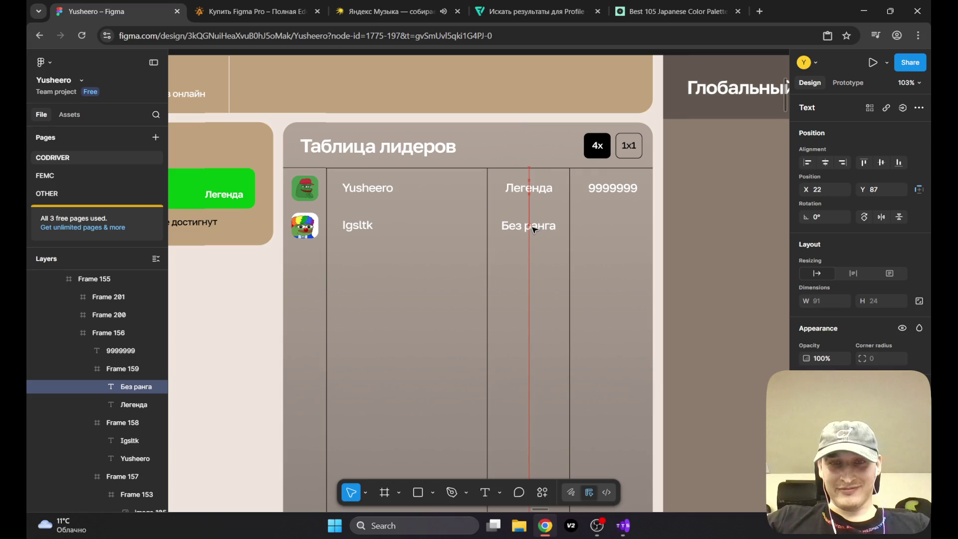
left_click_drag(535, 230, 534, 230)
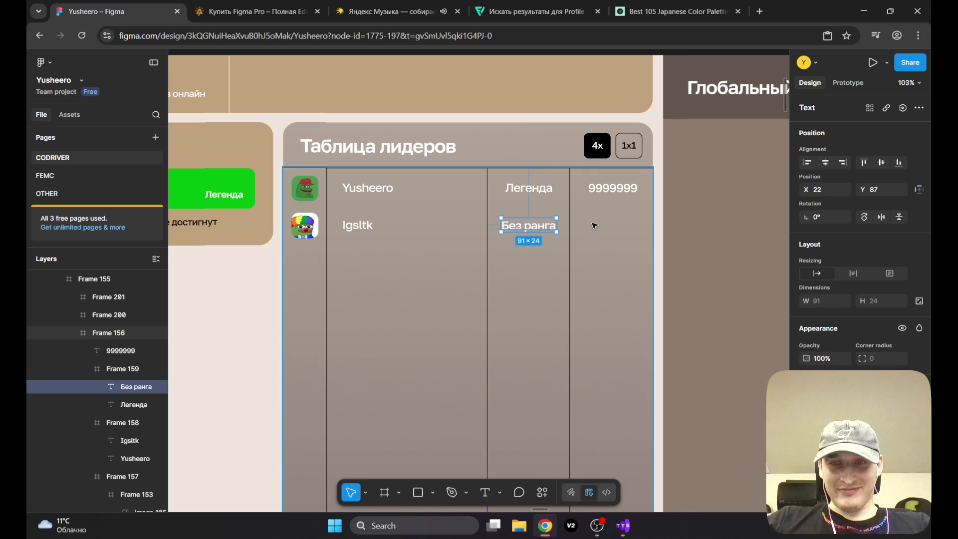
left_click(611, 188)
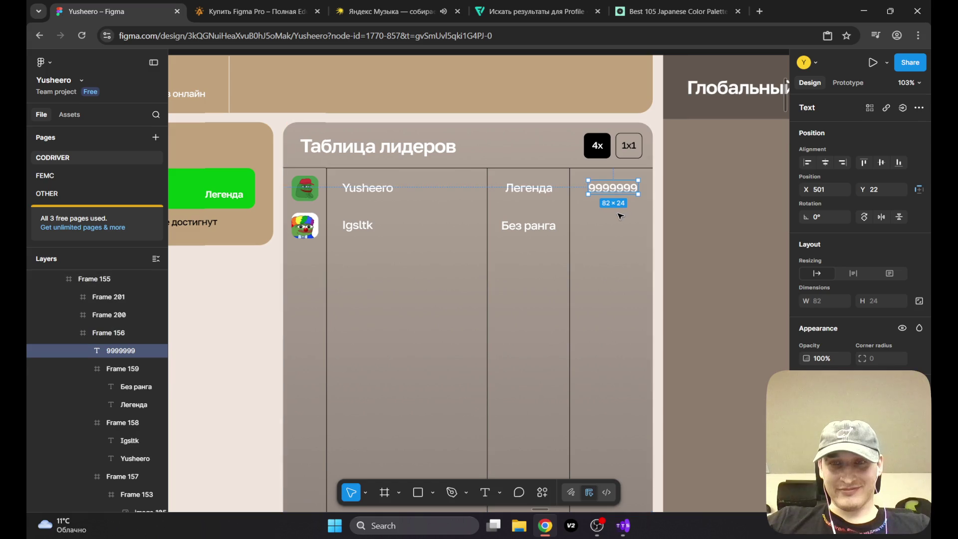
Step: Copy the 9999999 score into the second row and change it to 0
left_click(612, 229)
key("ctrl+v")
left_click_drag(612, 190, 611, 225)
double_click(613, 224)
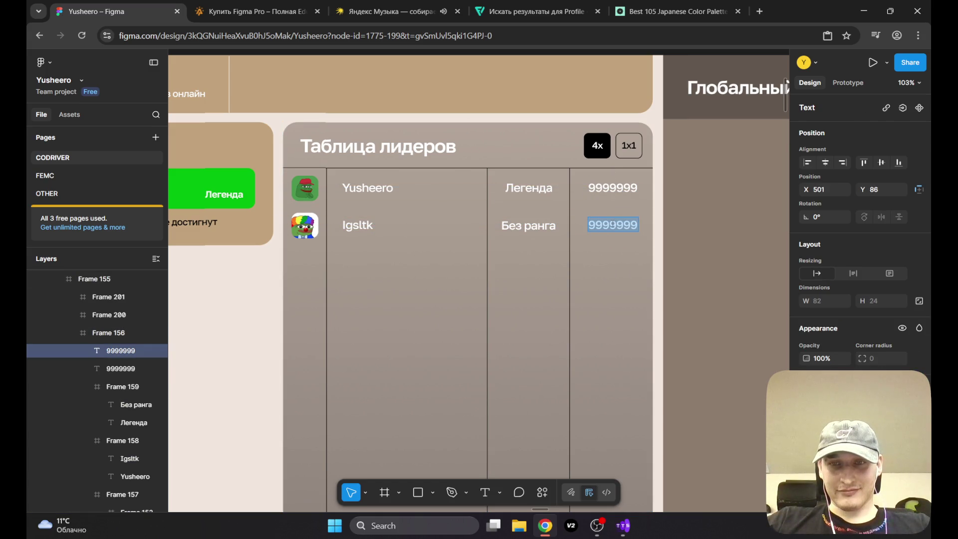
type("0")
key("Escape")
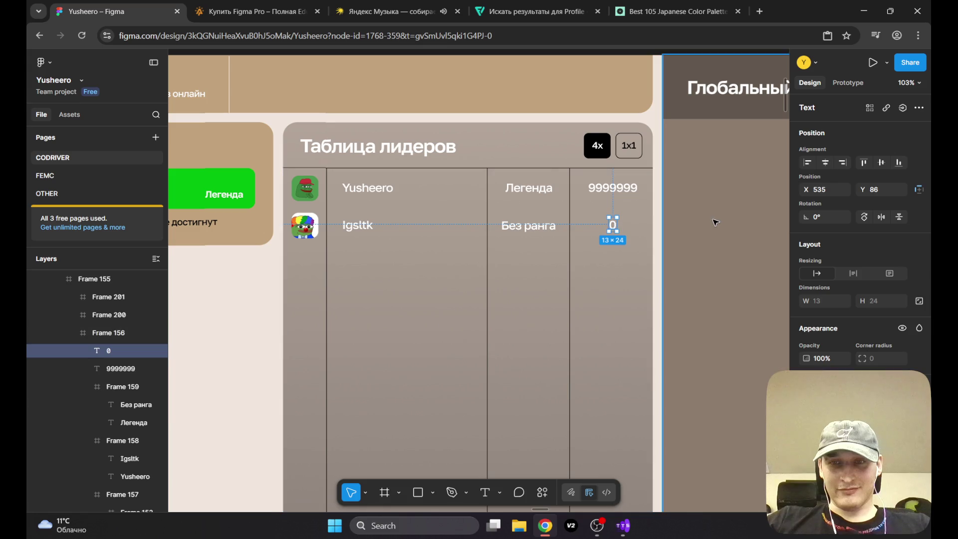
Step: Zoom out and scroll across the canvas to the Рейтинговый Поиск игроков screen
scroll(607, 246, "down", 8)
scroll(495, 269, "up", 8)
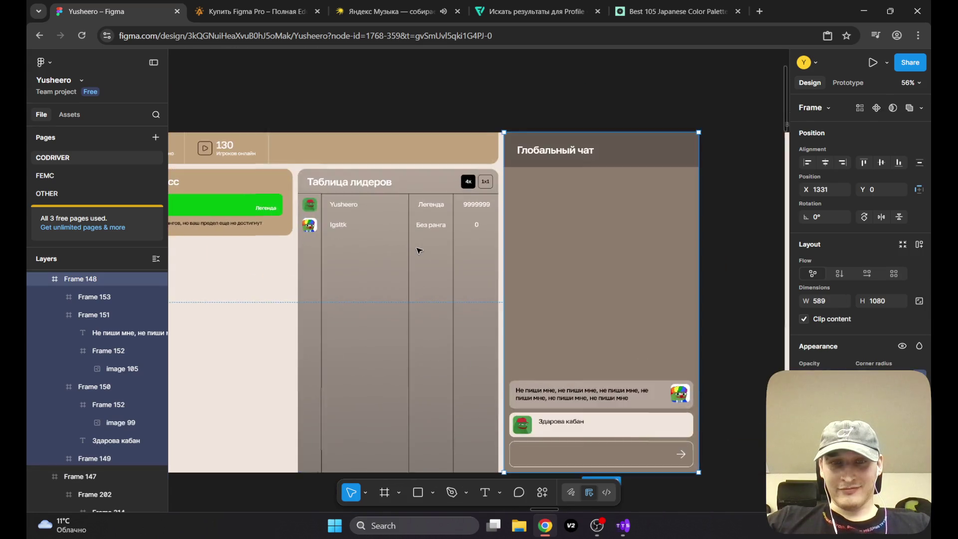
scroll(509, 273, "right", 10)
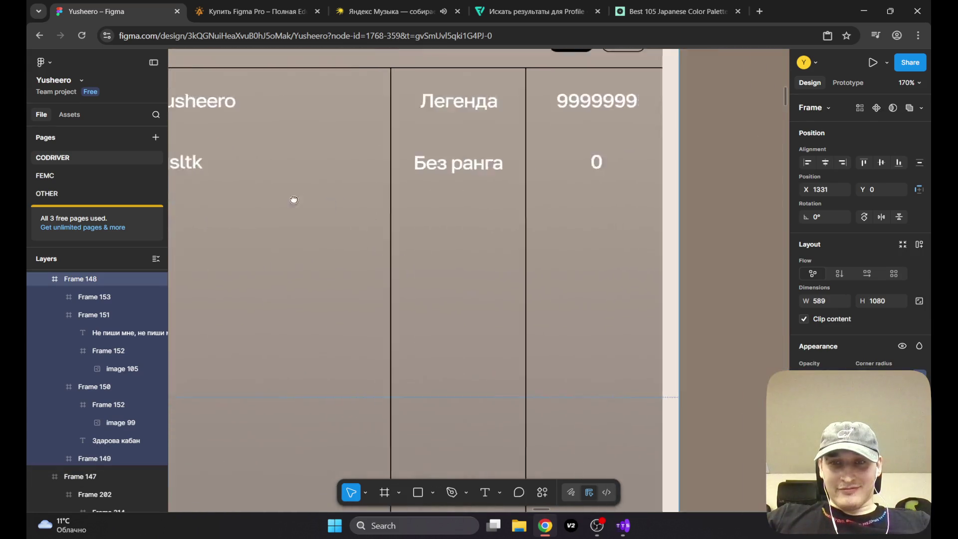
scroll(532, 231, "down", 5)
scroll(293, 159, "down", 6)
scroll(293, 159, "right", 4)
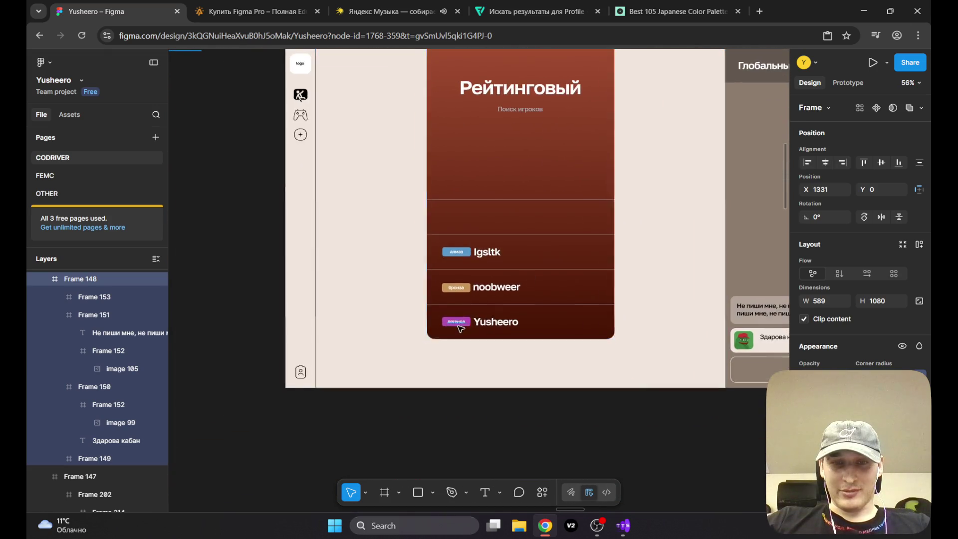
scroll(455, 321, "up", 5)
scroll(505, 262, "down", 8)
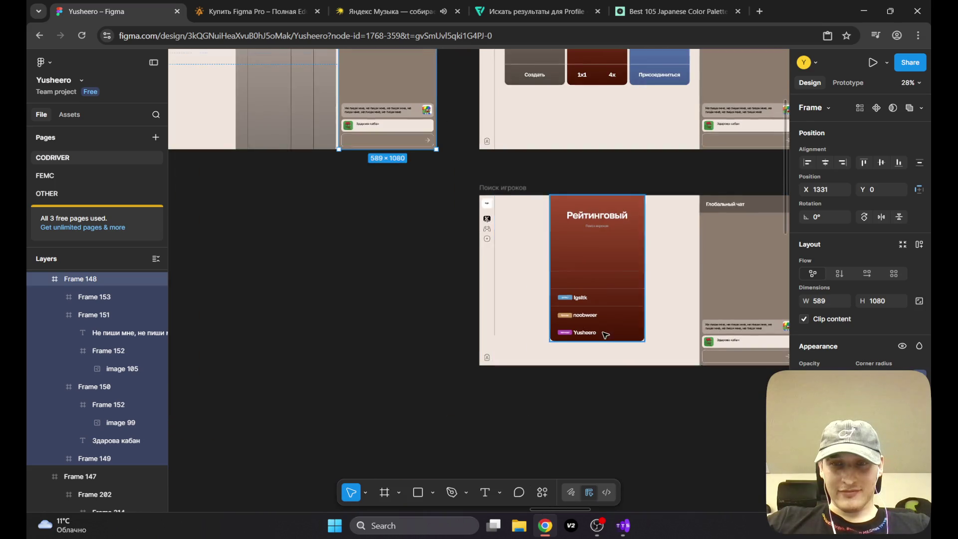
Step: Copy the blue алмаз badge's styling and paste it onto the бронза badge
scroll(595, 316, "up", 8)
scroll(467, 229, "left", 1)
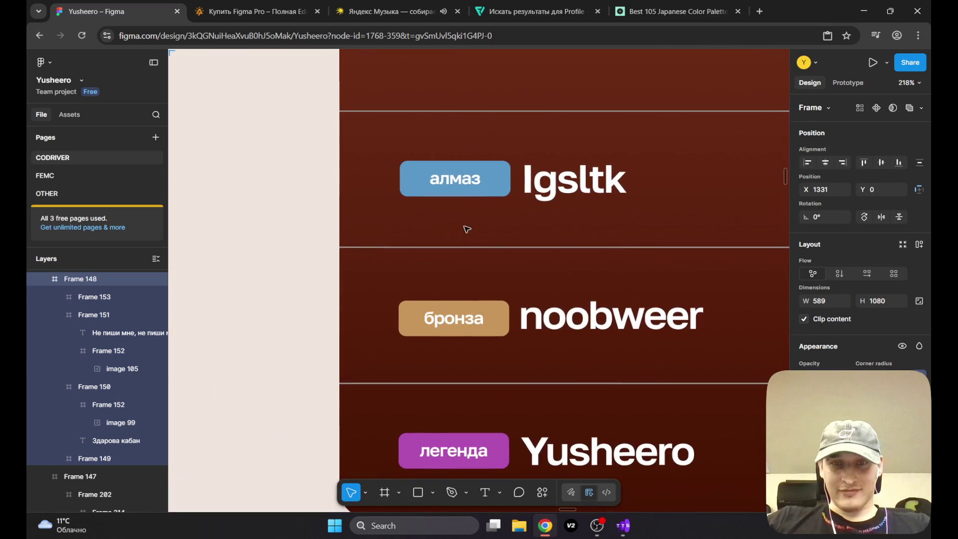
left_click(470, 187)
left_click(463, 179)
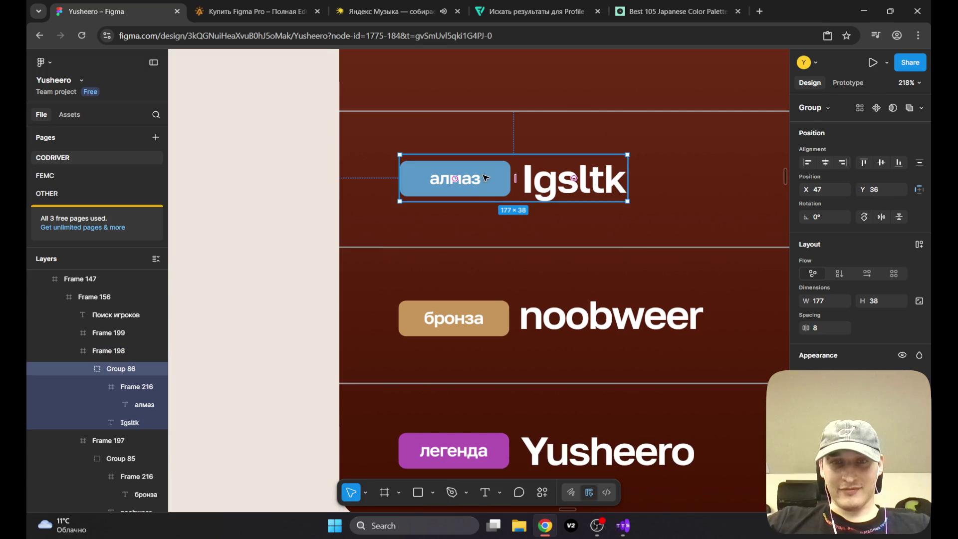
left_click(486, 170)
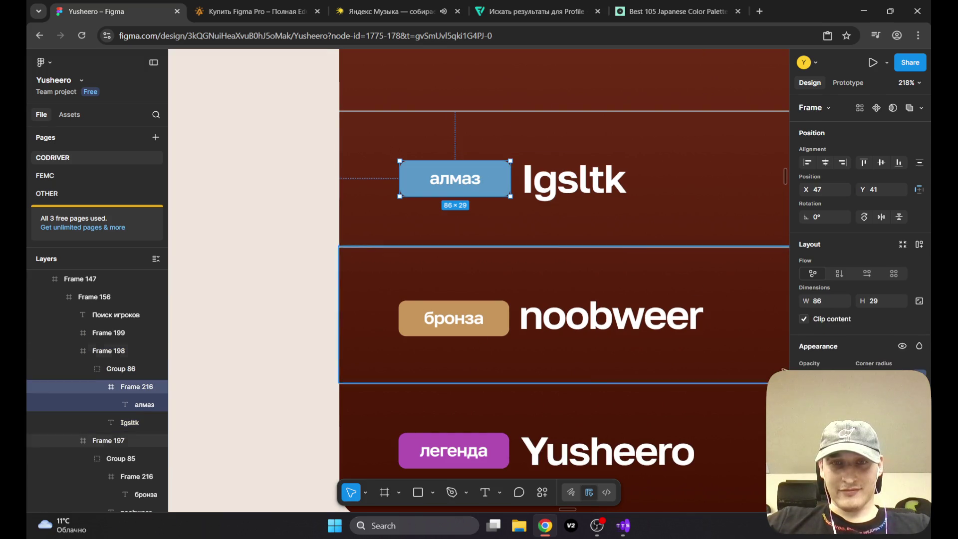
left_click(413, 314)
left_click(414, 313)
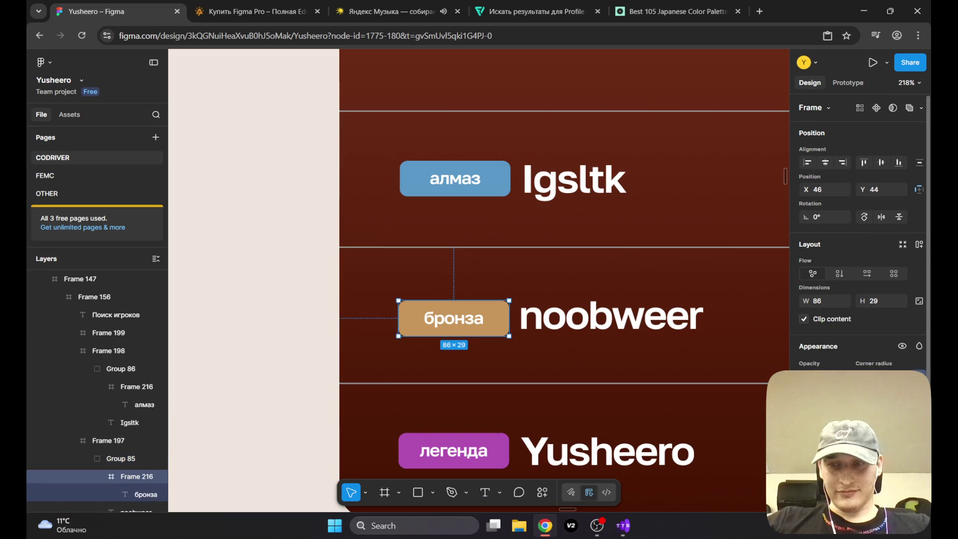
key("ctrl+alt+v")
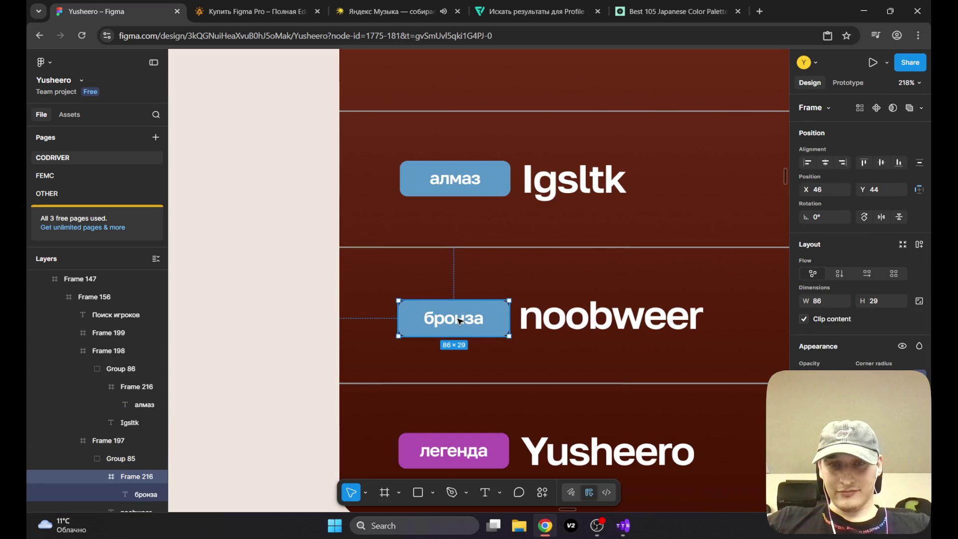
Step: Change that badge's text from бронза to алмаз
double_click(459, 321)
double_click(458, 319)
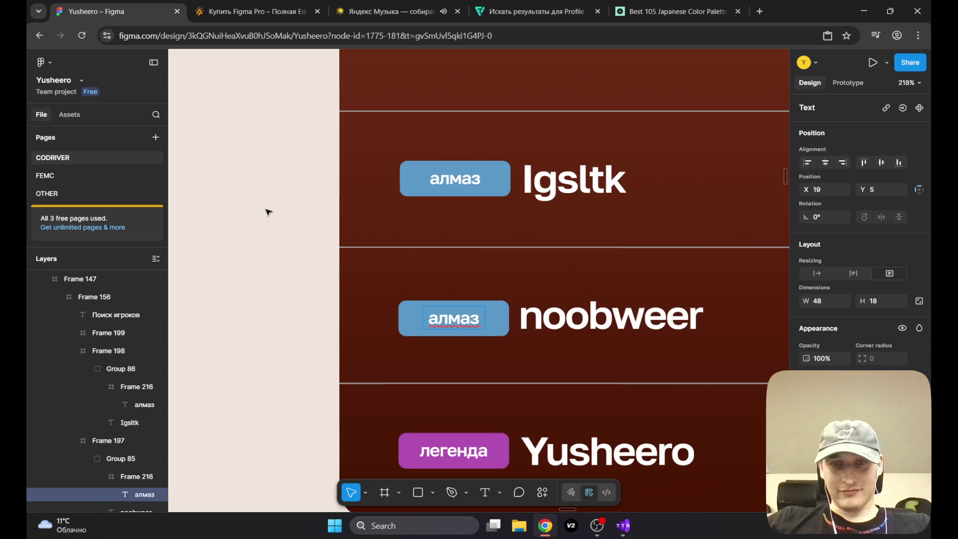
key("Escape")
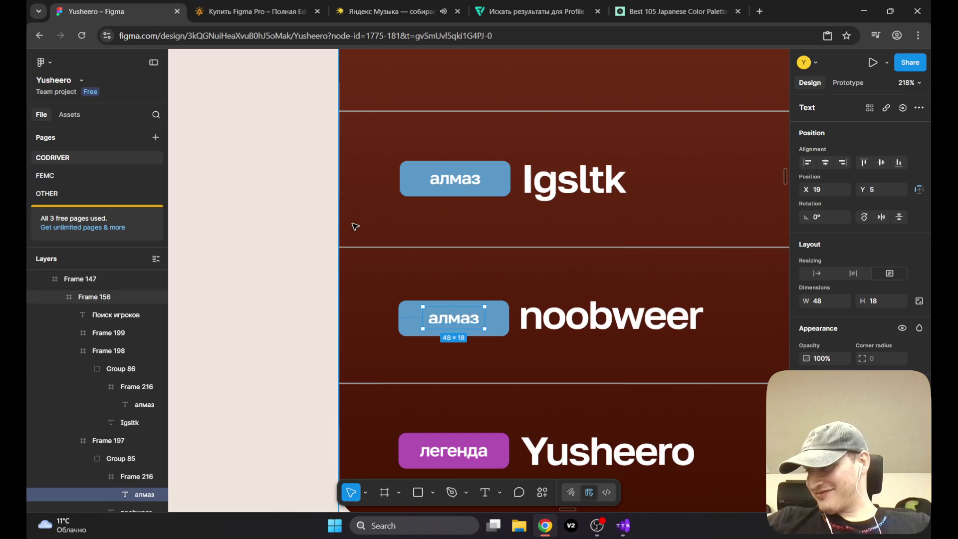
scroll(394, 222, "down", 10)
scroll(379, 250, "down", 5)
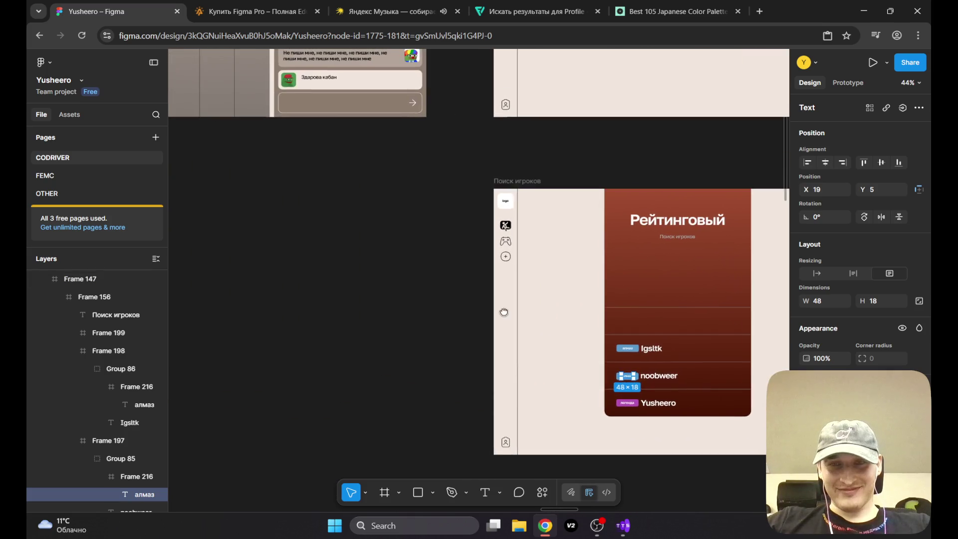
Step: Back on the leaderboard, change Без ранга to Алмаз and centre it in its column
left_click(378, 260)
mouse_move(380, 180)
left_mouse_down()
mouse_move(383, 222)
mouse_move(455, 325)
mouse_move(596, 432)
left_mouse_up()
left_click_drag(247, 237, 406, 306)
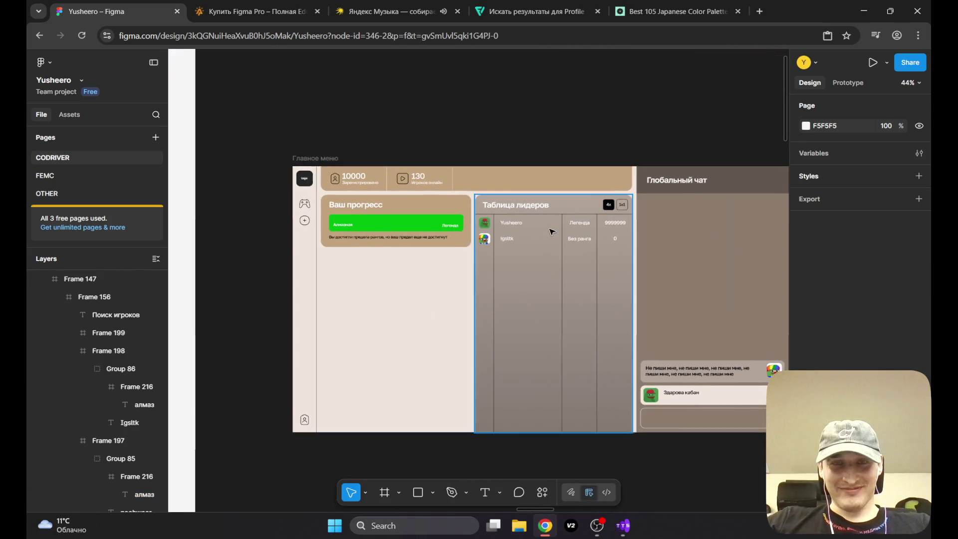
scroll(552, 250, "up", 5)
left_click(643, 264)
double_click(641, 262)
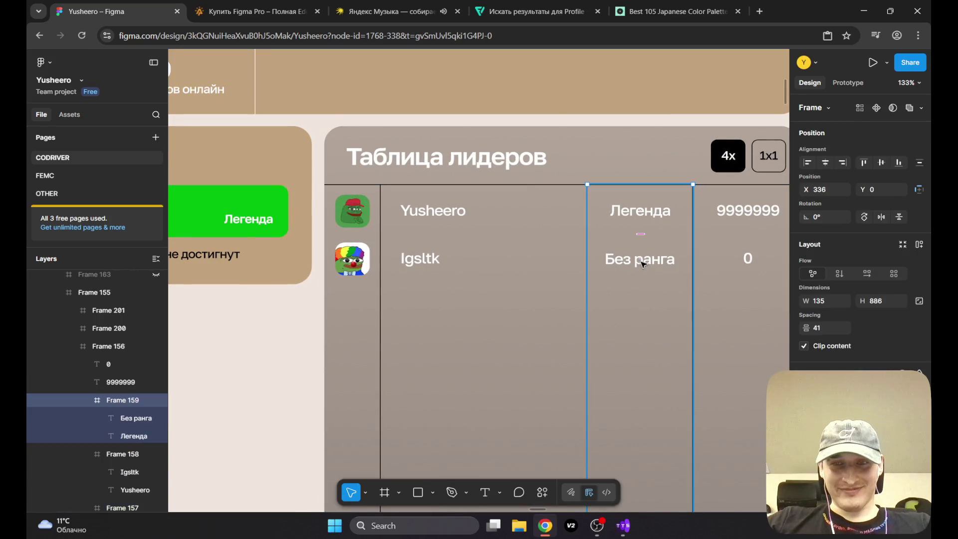
double_click(640, 260)
type("A")
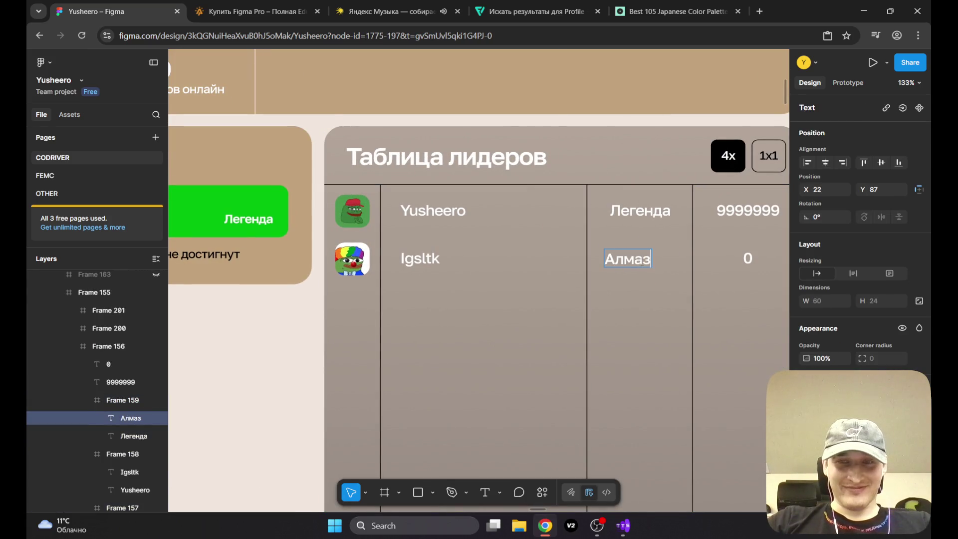
left_click_drag(624, 267, 646, 263)
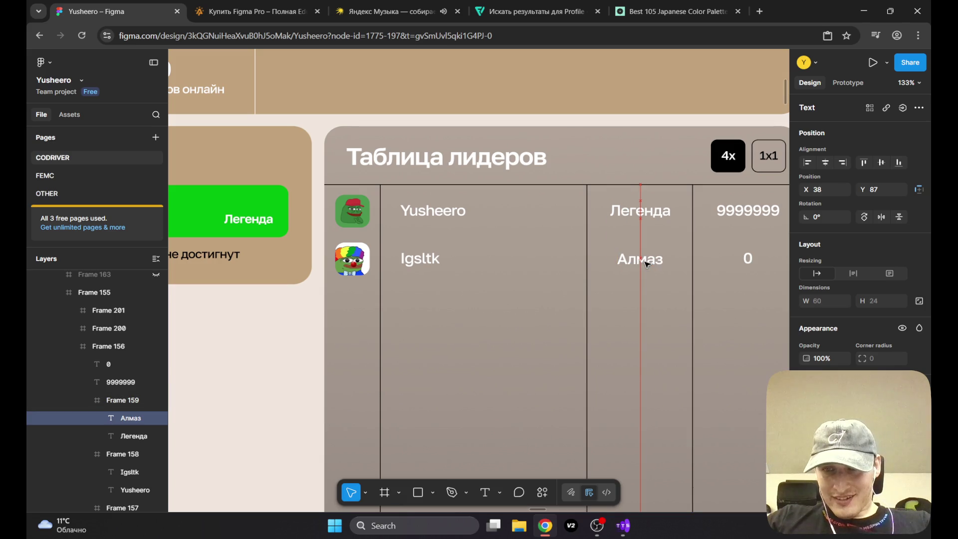
Step: Change the second-row score from 0 to 400 and centre it under 9999999
scroll(641, 261, "right", 3)
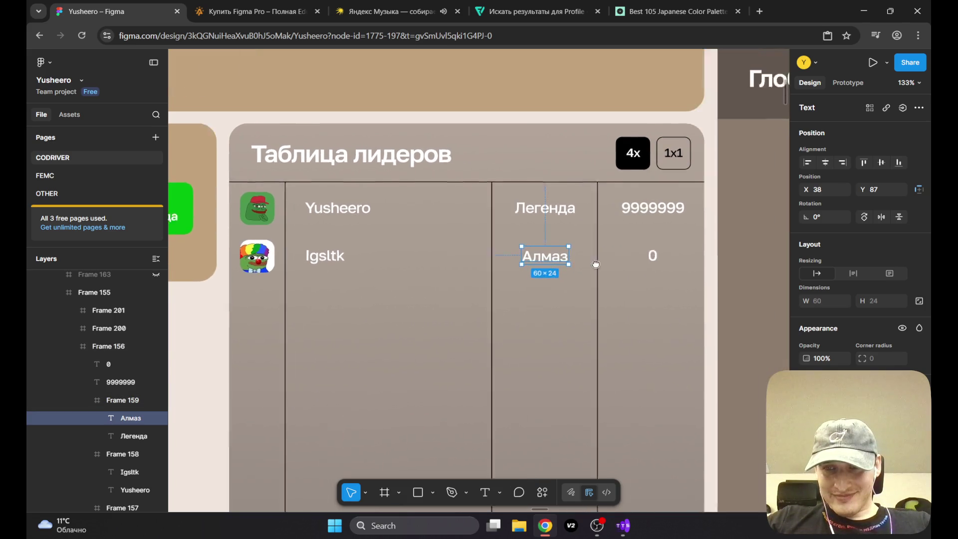
double_click(618, 253)
type("400")
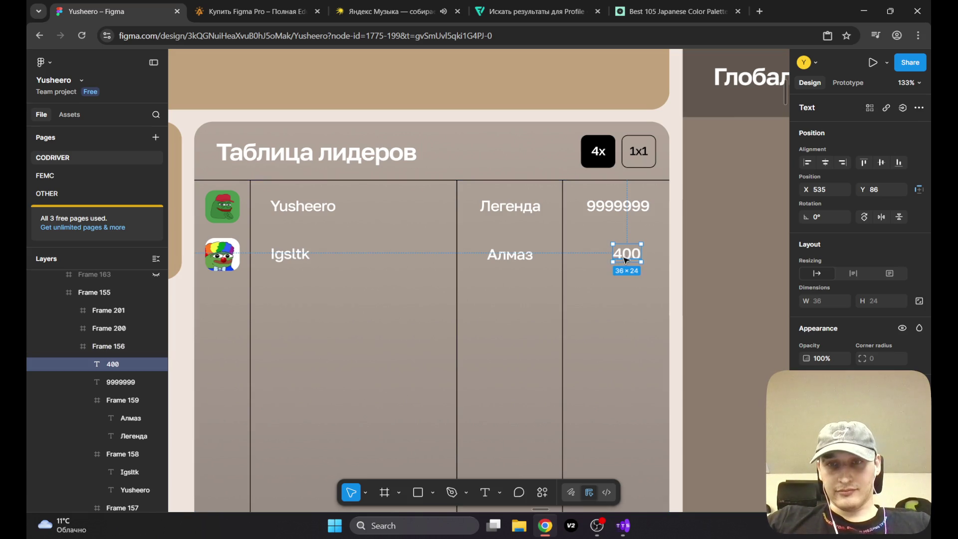
left_click_drag(625, 259, 622, 258)
left_click(706, 242)
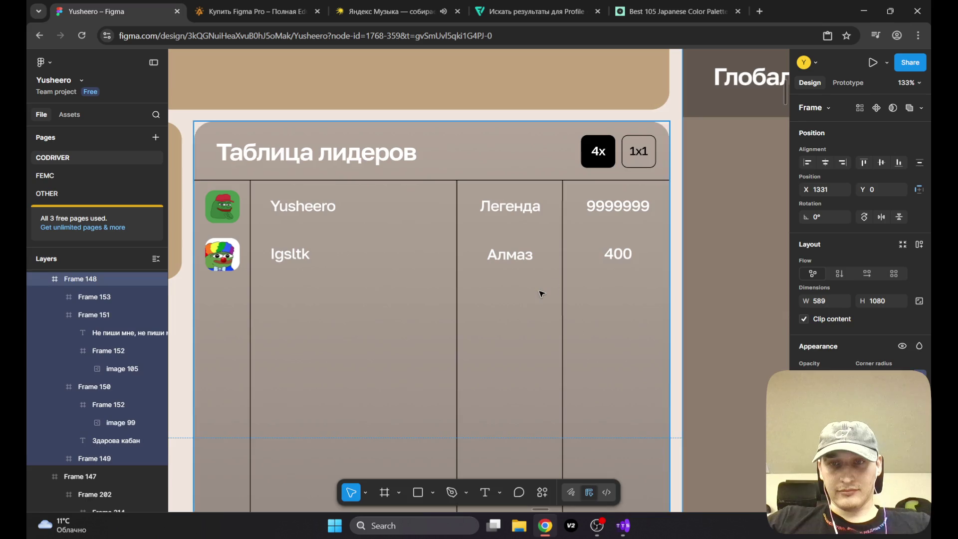
Step: Move the clown avatar up into the second row and nudge the player name upward
scroll(539, 295, "down", 5)
scroll(532, 267, "up", 3)
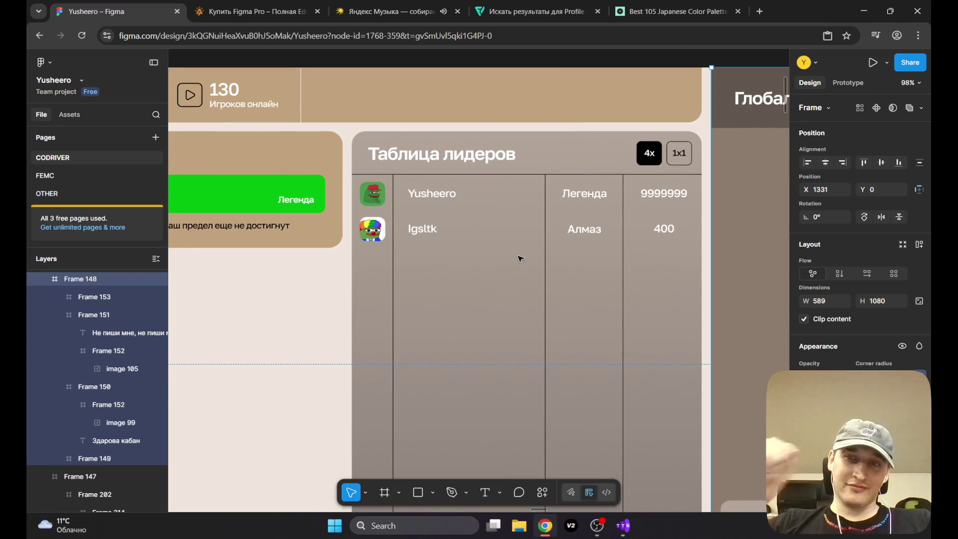
scroll(409, 232, "up", 5)
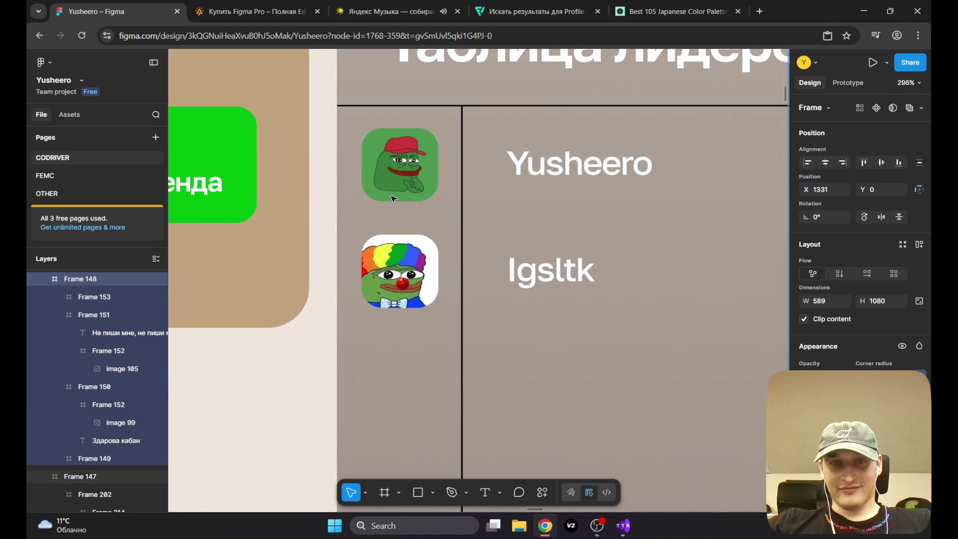
left_click(408, 263)
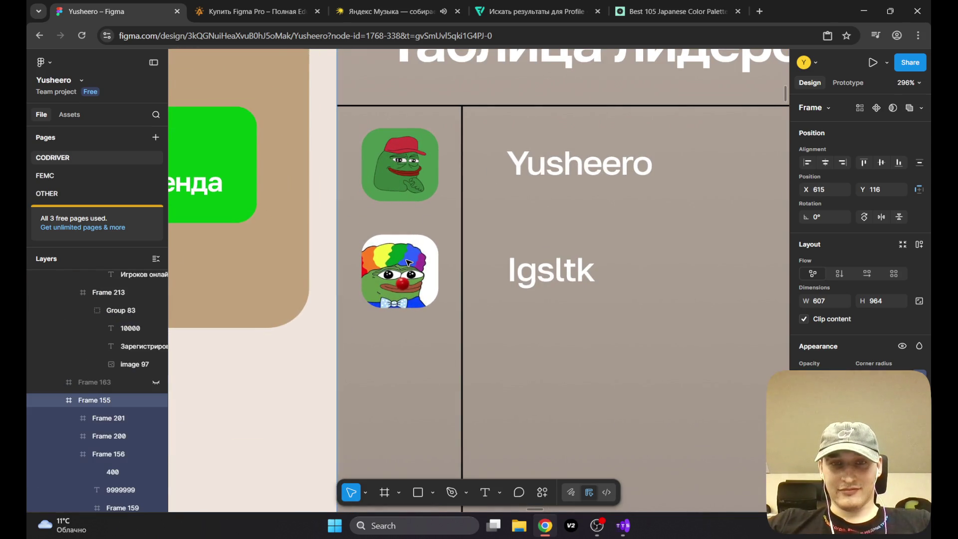
left_click(408, 263)
left_click(414, 253)
left_click(406, 267)
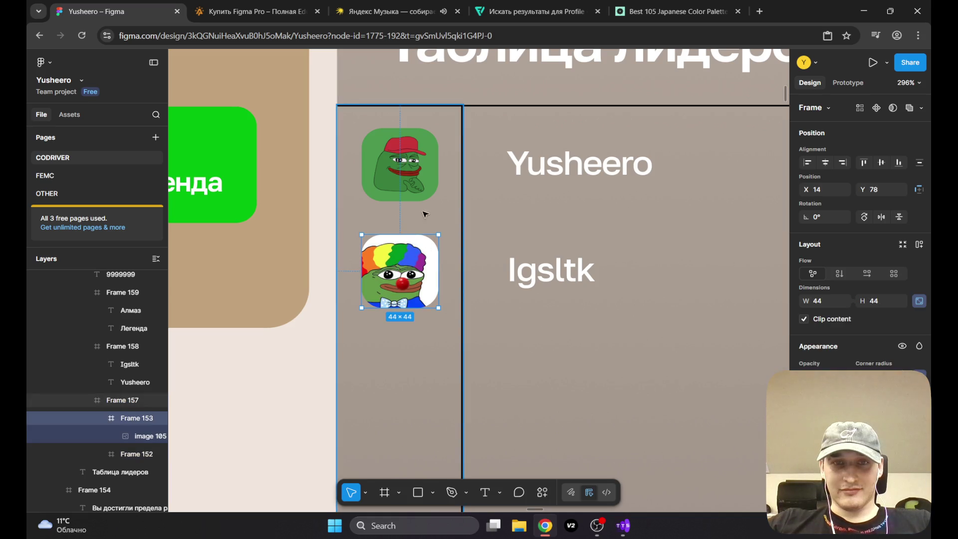
scroll(567, 241, "down", 10)
scroll(475, 253, "up", 3)
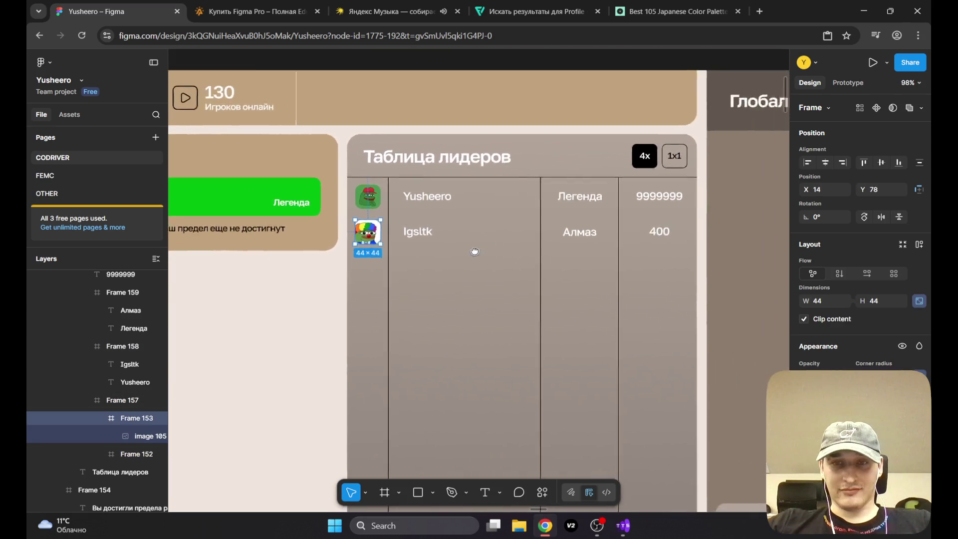
scroll(471, 203, "down", 2)
scroll(505, 267, "up", 3)
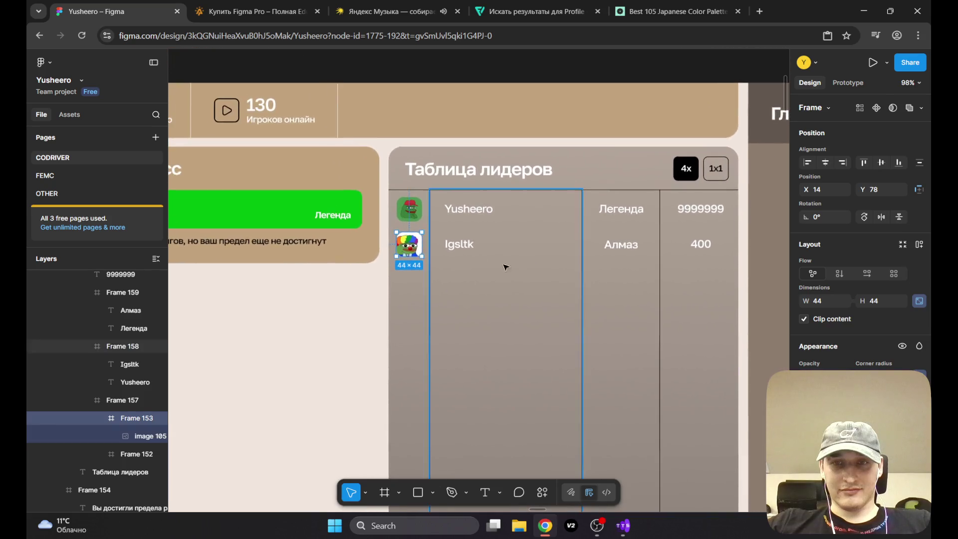
scroll(406, 245, "up", 4)
scroll(406, 246, "up", 3)
left_click_drag(422, 248, 432, 239)
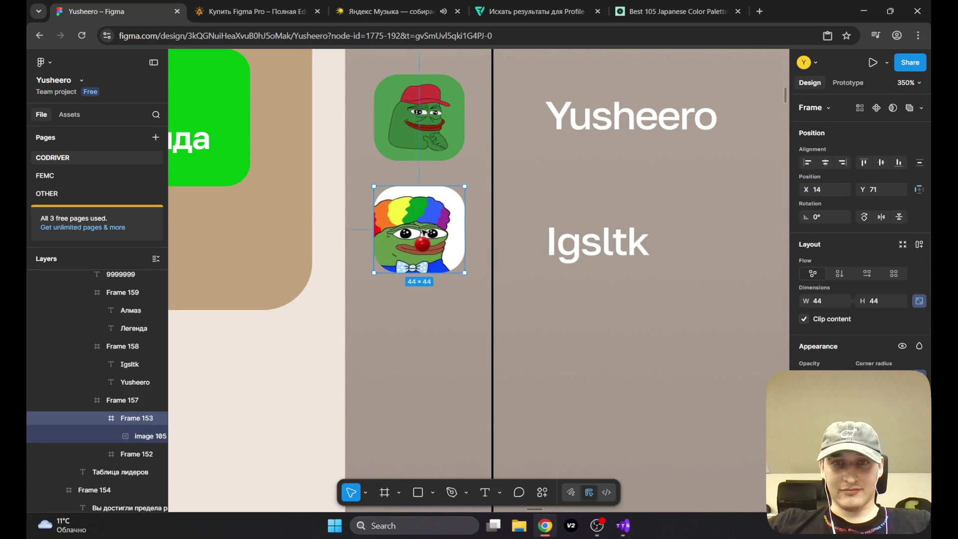
left_click_drag(582, 251, 582, 235)
Step: Move the Алмаз rank and 400 score up level with the player name
scroll(411, 227, "right", 8)
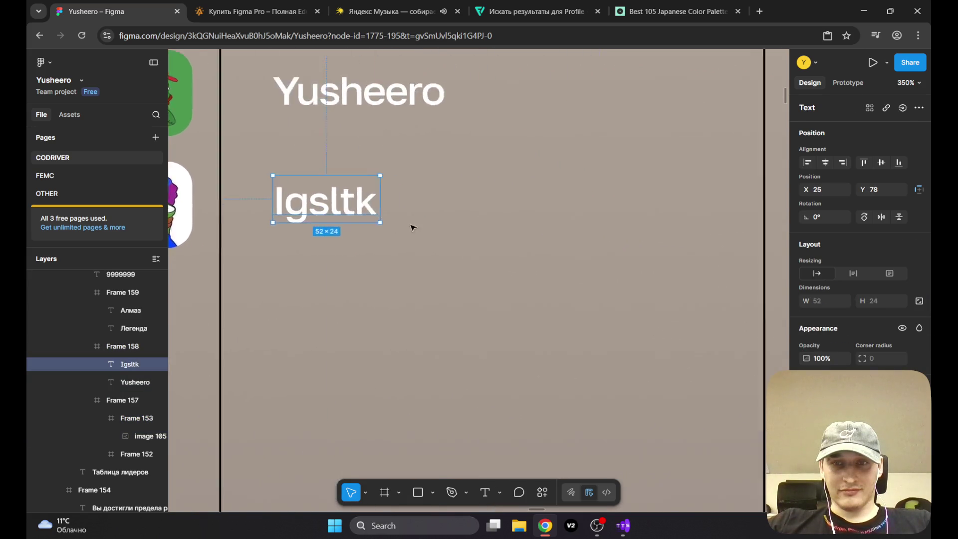
scroll(548, 242, "down", 2, "ctrl")
left_click(556, 235)
left_click_drag(561, 233, 567, 223)
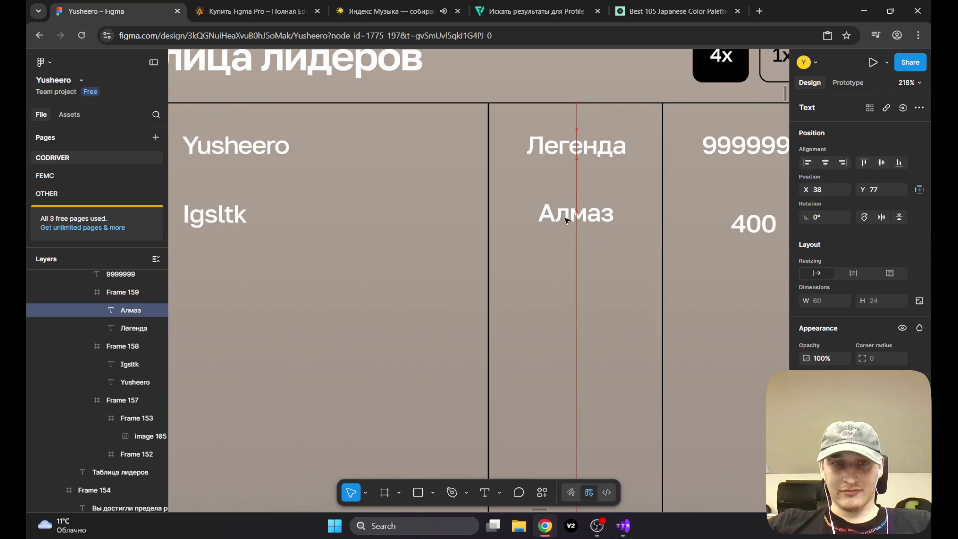
scroll(531, 257, "right", 5)
left_click_drag(567, 223, 600, 217)
scroll(601, 218, "down", 6, "ctrl")
key("Escape")
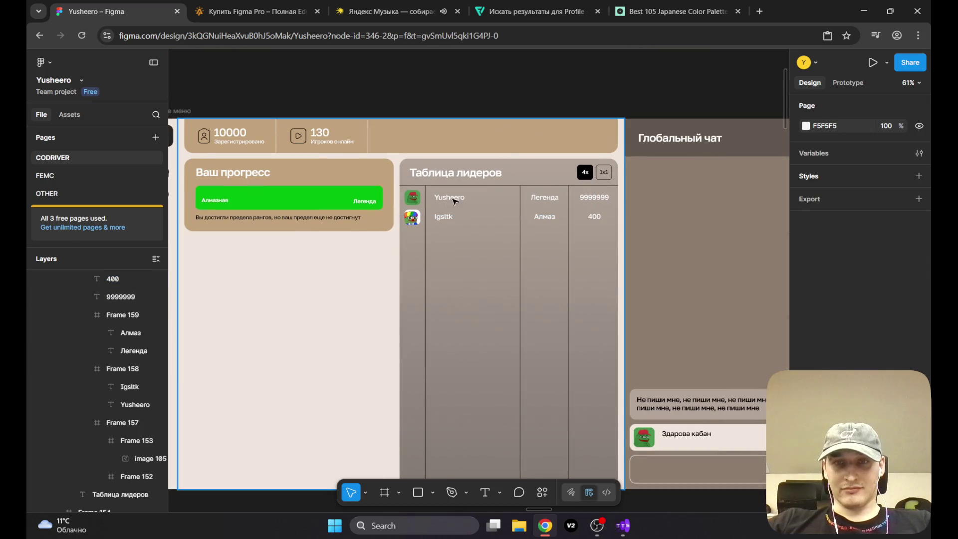
scroll(445, 272, "down", 2, "ctrl")
scroll(445, 272, "up", 5, "ctrl")
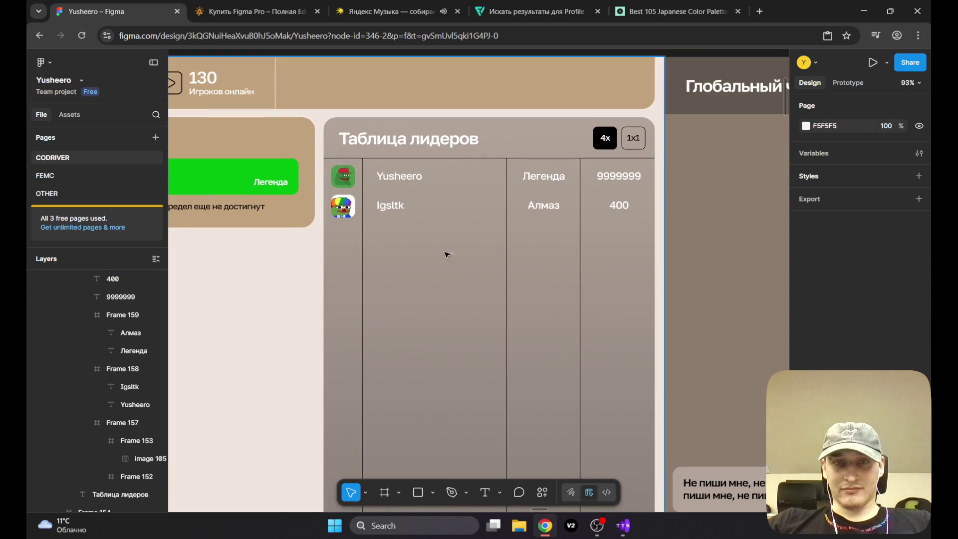
scroll(447, 255, "down", 1)
scroll(446, 227, "down", 4, "ctrl")
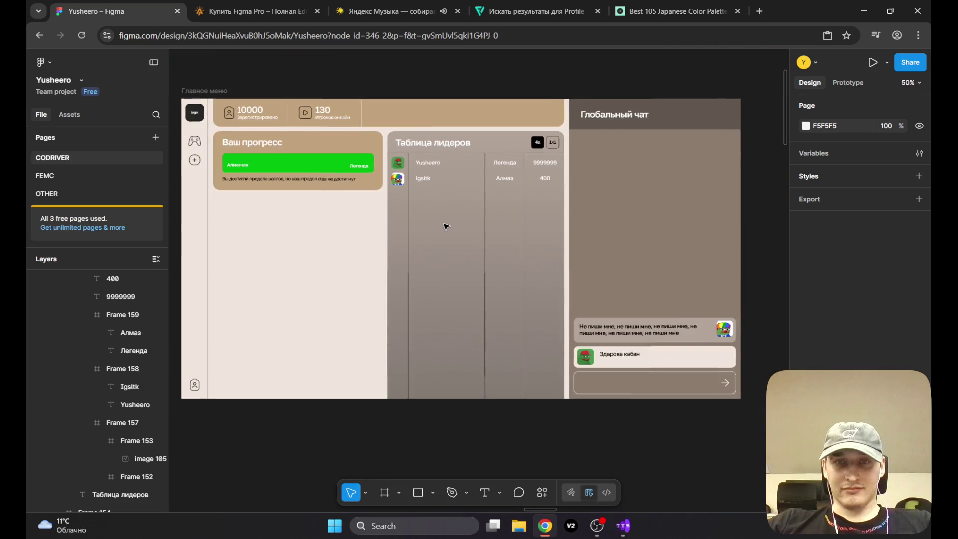
scroll(446, 226, "up", 5, "ctrl")
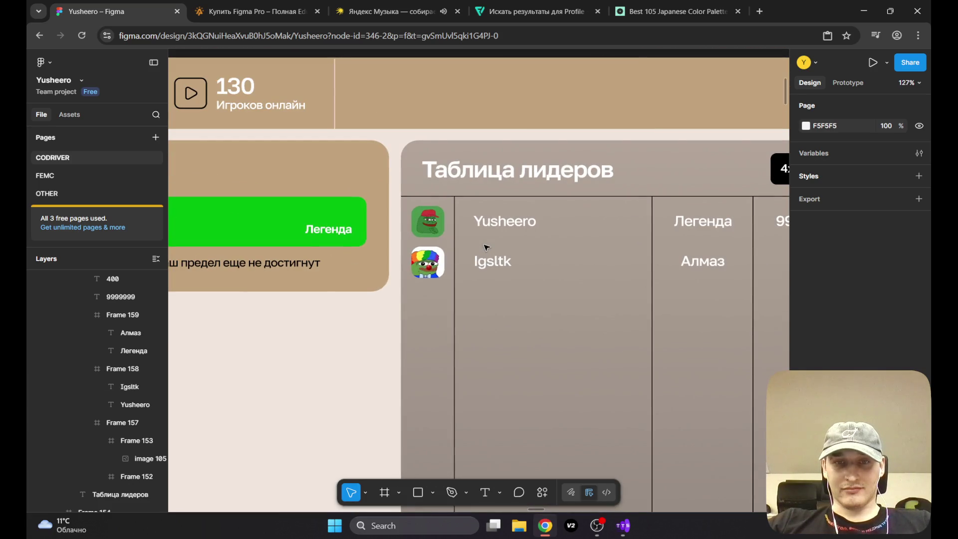
scroll(485, 247, "down", 5, "ctrl")
scroll(405, 268, "up", 2, "ctrl")
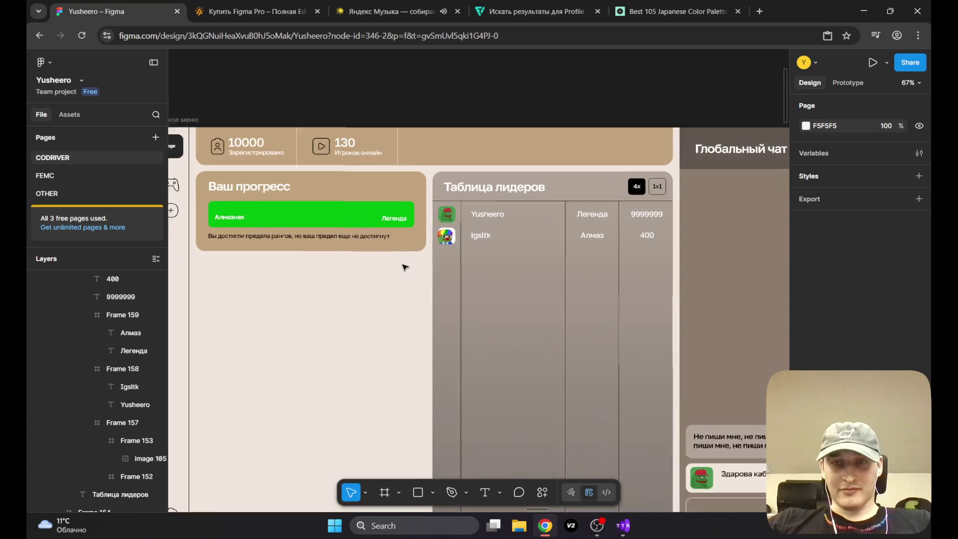
scroll(405, 267, "up", 2, "ctrl")
mouse_move(498, 270)
left_mouse_down()
mouse_move(510, 293)
mouse_move(574, 315)
mouse_move(541, 358)
mouse_move(576, 258)
left_mouse_up()
scroll(509, 254, "down", 5, "ctrl")
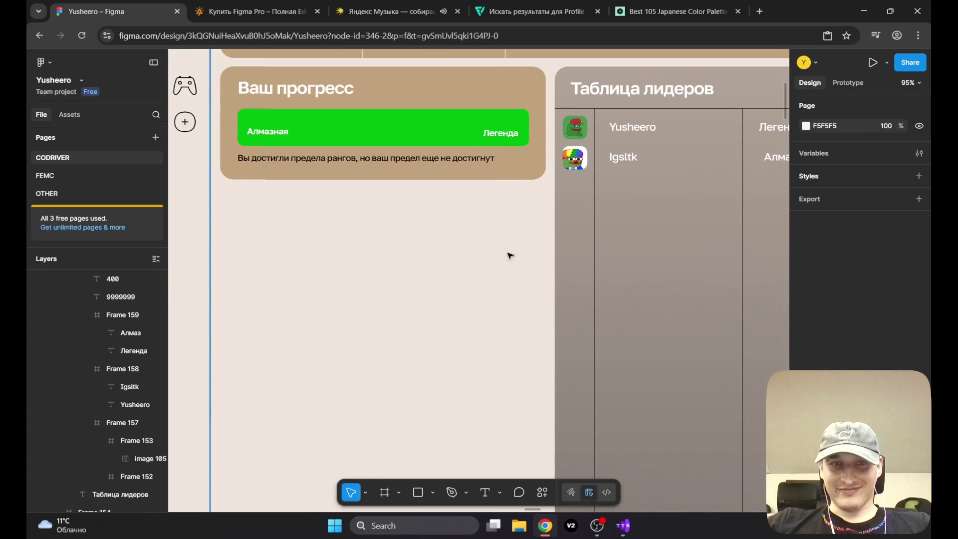
scroll(390, 325, "down", 10)
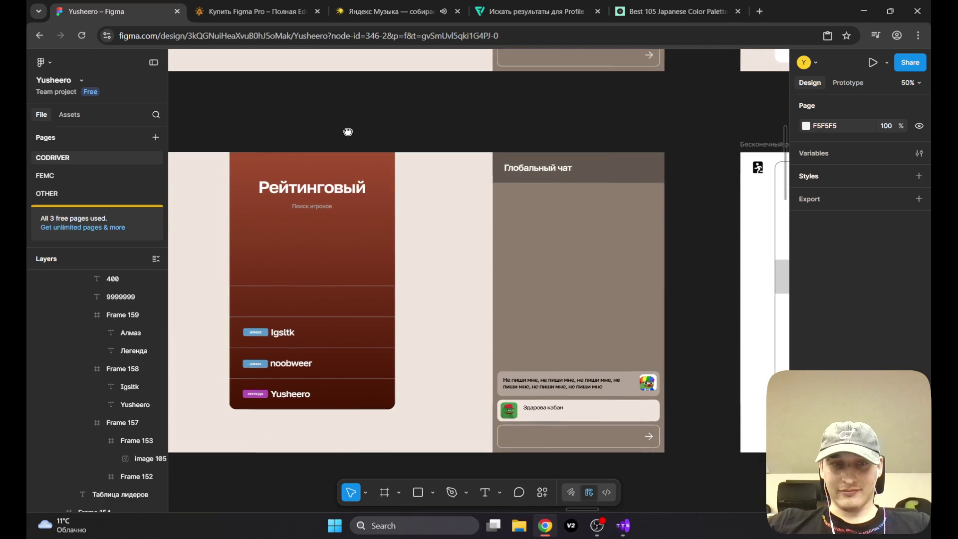
scroll(348, 132, "up", 6)
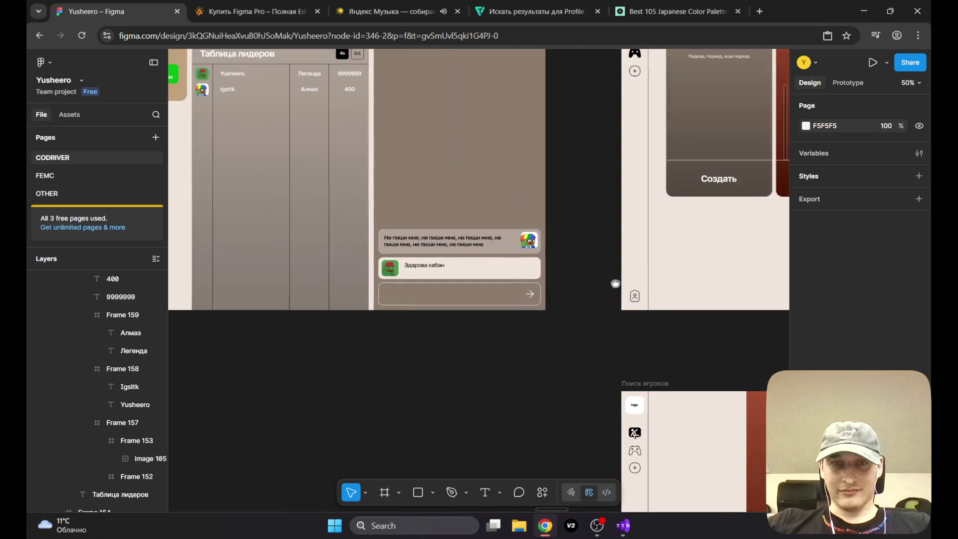
scroll(420, 197, "up", 5, "ctrl")
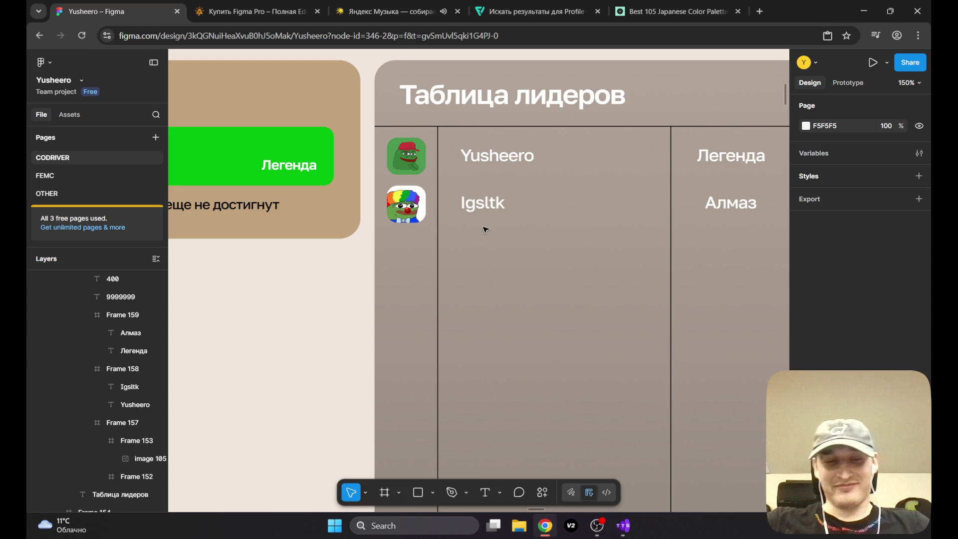
scroll(576, 298, "down", 10)
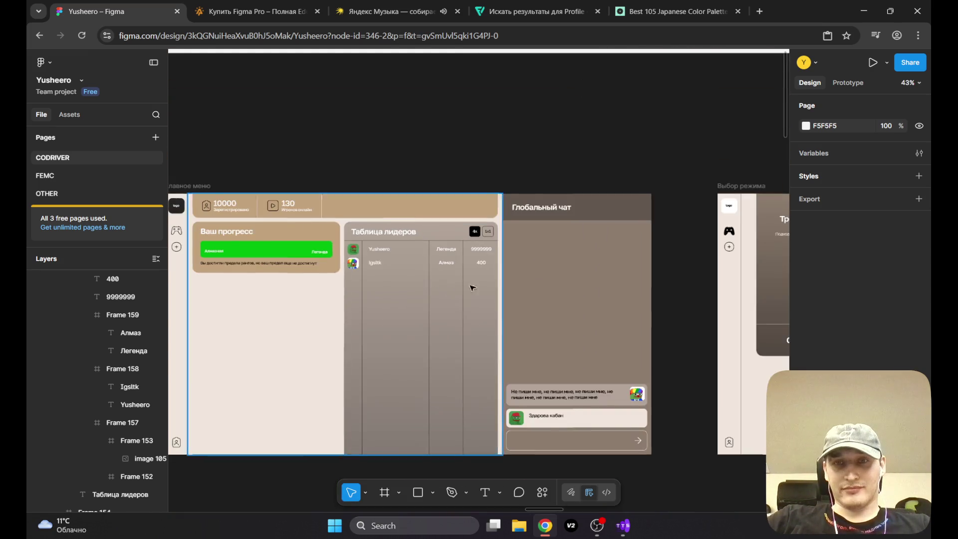
scroll(411, 264, "up", 10)
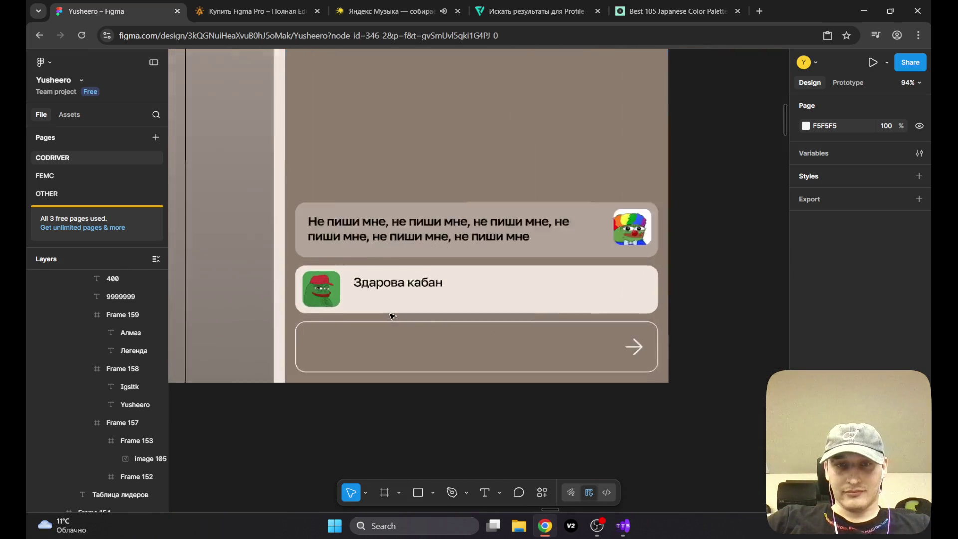
scroll(416, 310, "down", 10)
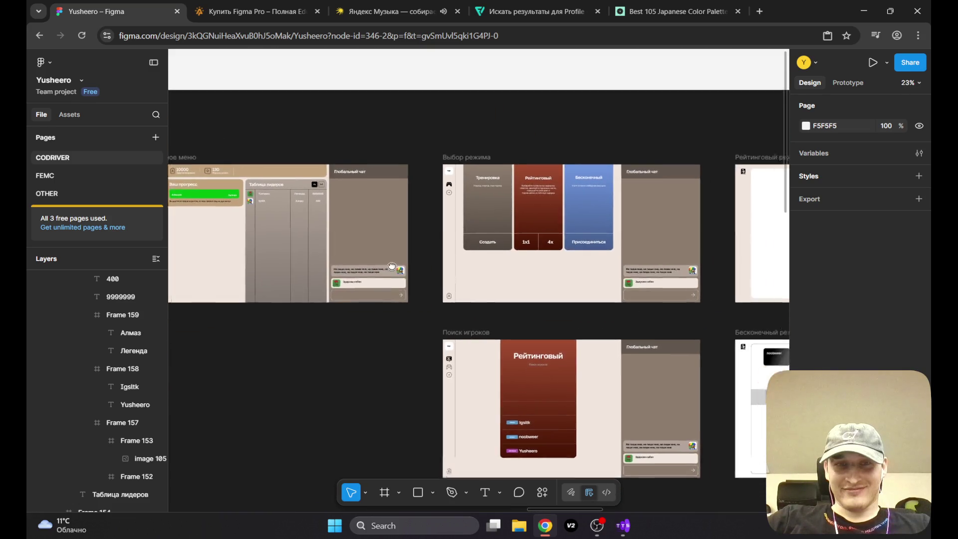
scroll(425, 389, "up", 6)
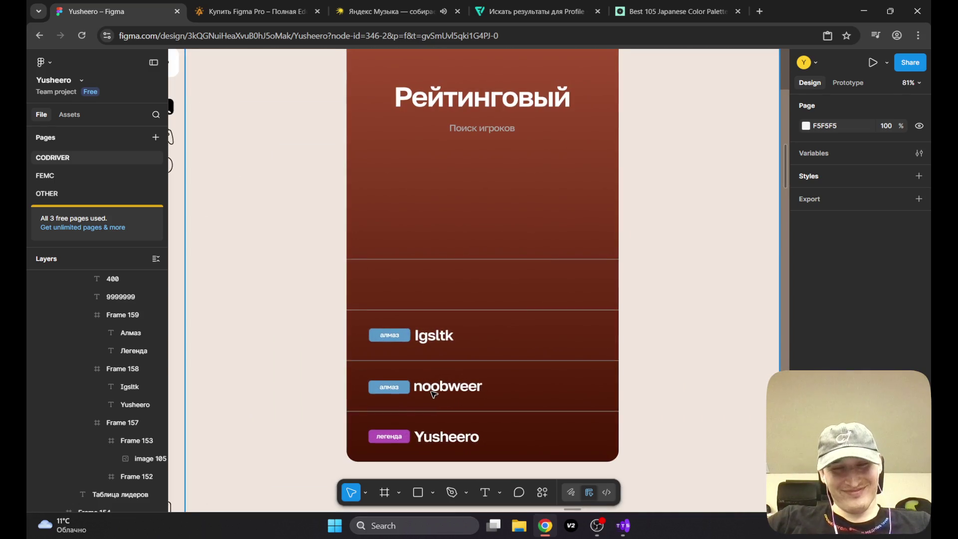
scroll(481, 278, "down", 8)
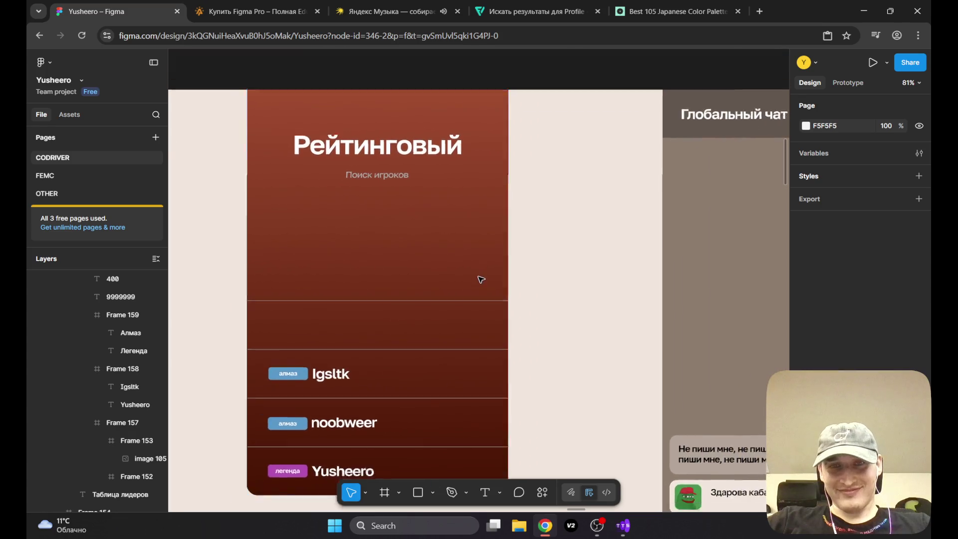
mouse_move(529, 293)
left_mouse_down()
mouse_move(428, 306)
mouse_move(438, 303)
mouse_move(420, 236)
mouse_move(471, 235)
mouse_move(402, 321)
mouse_move(591, 265)
mouse_move(305, 255)
mouse_move(483, 253)
mouse_move(352, 277)
left_mouse_up()
Step: Pan the canvas from the game-starting screen to the rating screen's TRANSLATION card row
scroll(551, 229, "up", 6, "ctrl")
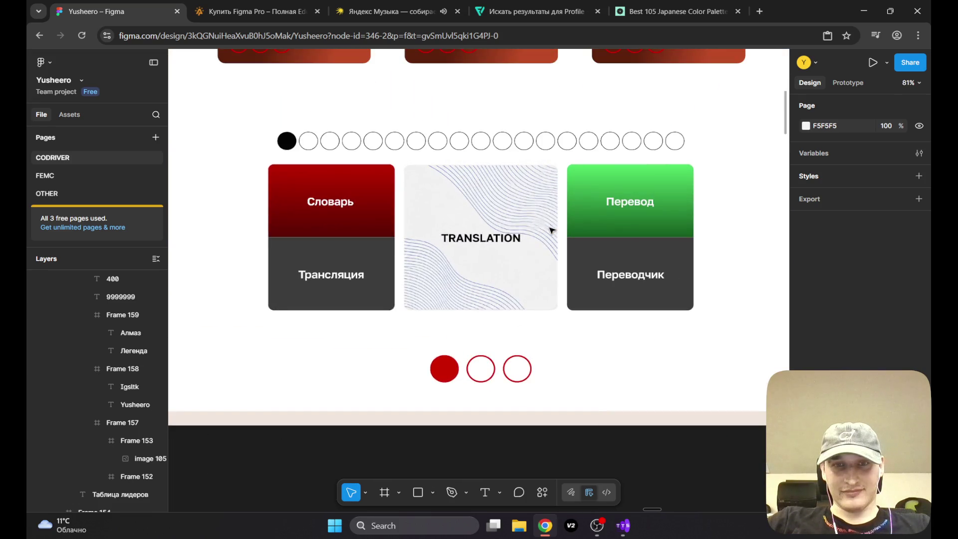
scroll(552, 230, "down", 5, "ctrl")
mouse_move(419, 246)
left_mouse_down()
mouse_move(647, 278)
mouse_move(442, 259)
left_mouse_up()
scroll(347, 263, "up", 3, "ctrl")
scroll(359, 263, "down", 5, "ctrl")
scroll(442, 259, "up", 6, "ctrl")
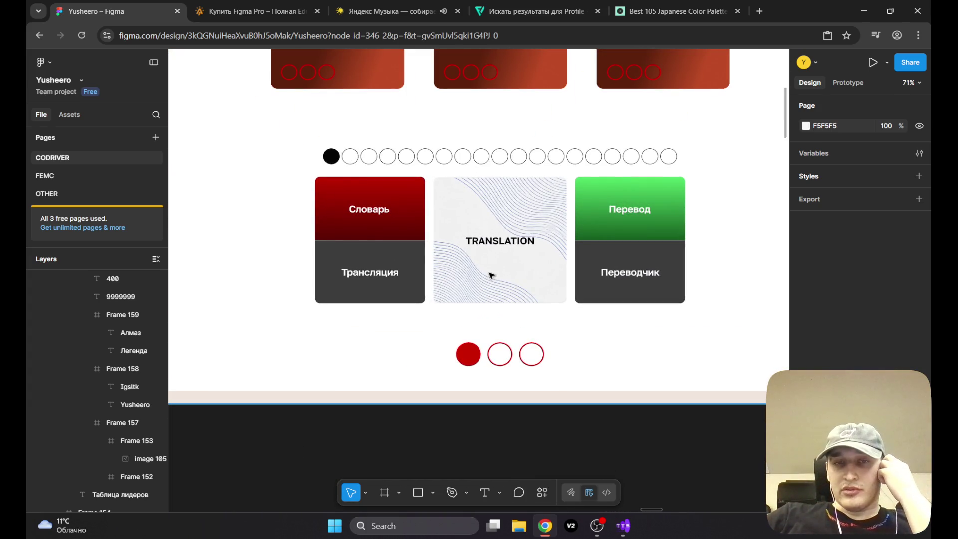
scroll(489, 274, "up", 2)
scroll(433, 233, "down", 1)
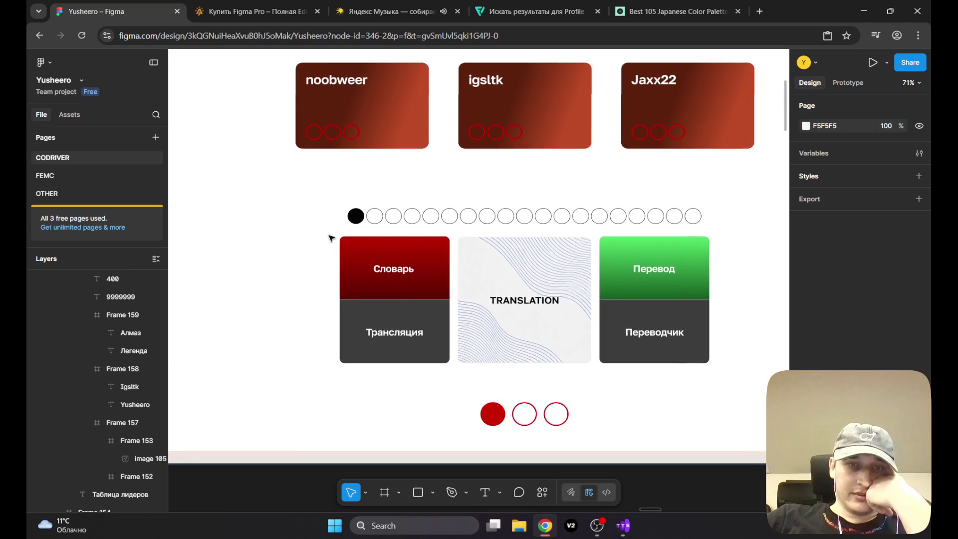
scroll(408, 177, "left", 3)
scroll(559, 182, "right", 10)
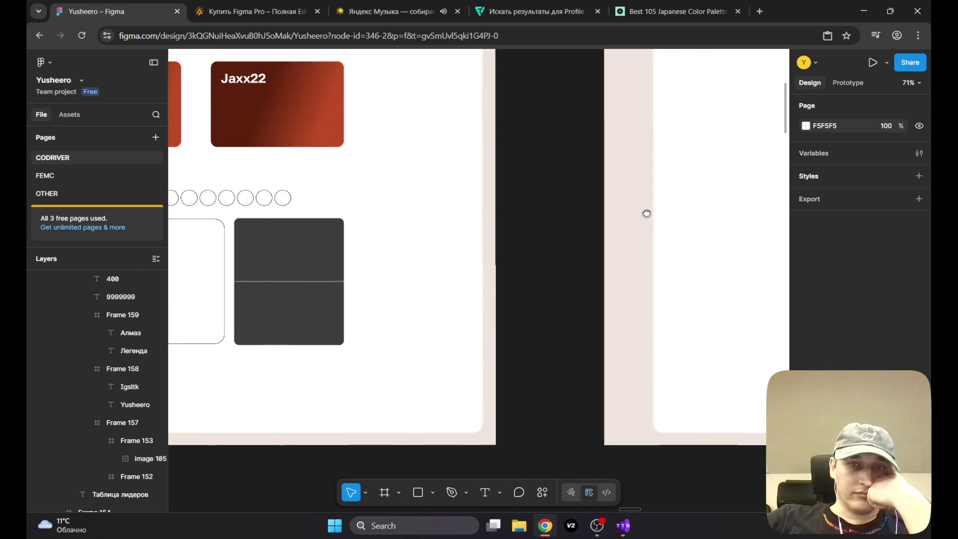
scroll(646, 214, "left", 3)
scroll(557, 208, "left", 2)
scroll(589, 206, "right", 15)
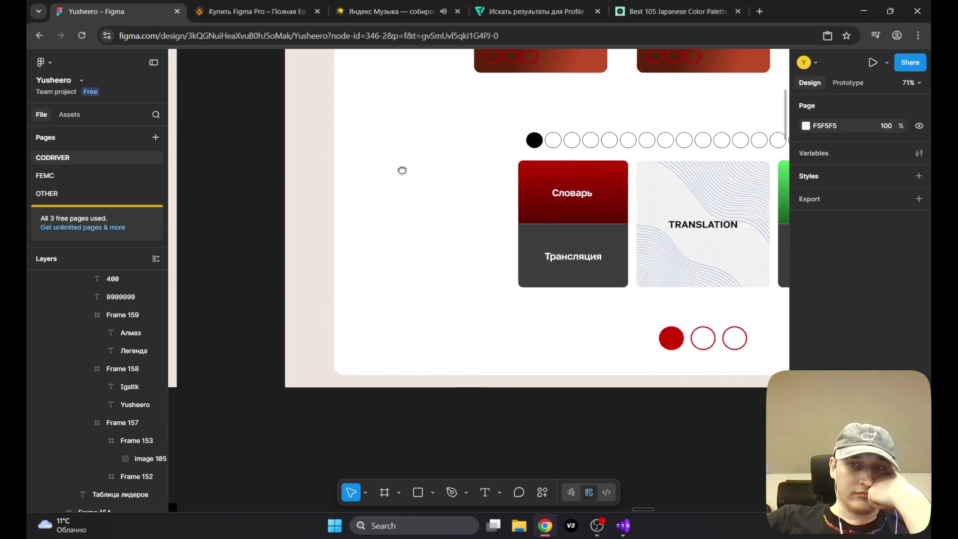
mouse_move(283, 168)
left_mouse_down()
mouse_move(291, 248)
mouse_move(286, 205)
mouse_move(250, 198)
left_mouse_up()
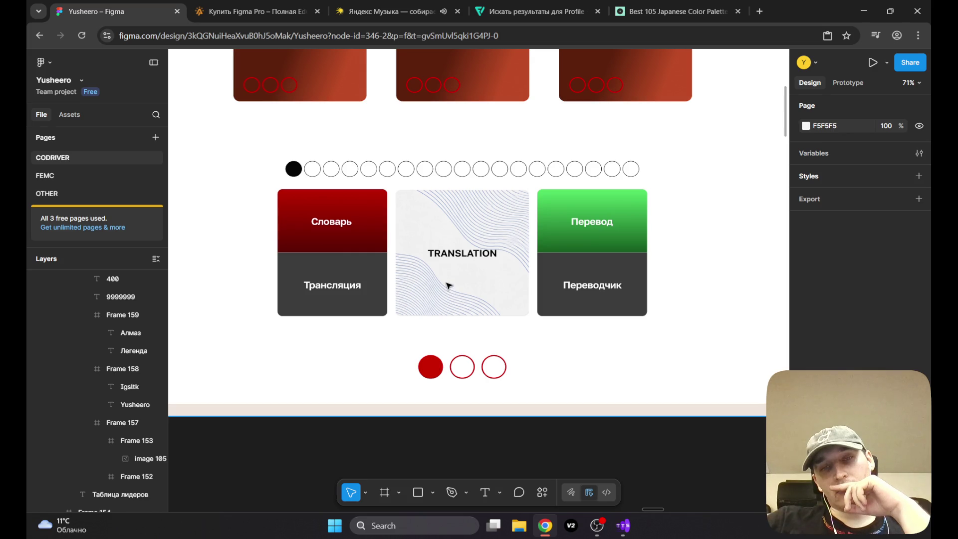
Step: Select Frame 167, the 360×360 TRANSLATION card between the Словарь/Трансляция and Перевод/Переводчик cards
left_click(441, 228)
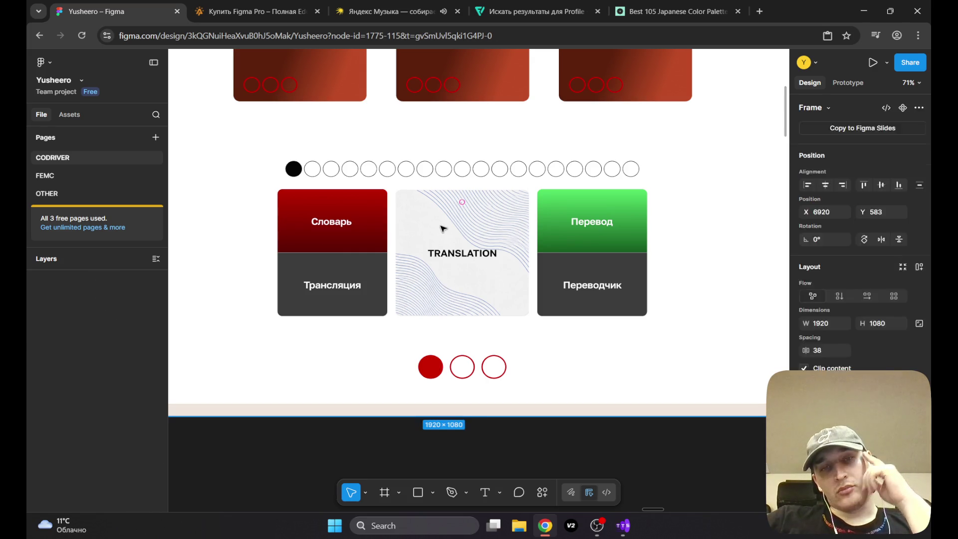
left_click(419, 224)
left_click(430, 220)
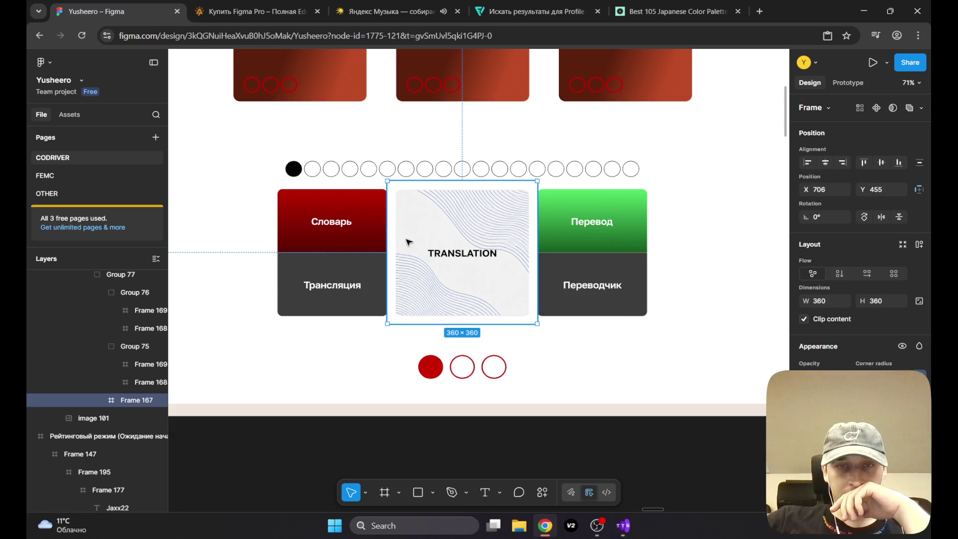
Step: Draw a narrow 31×317 frame at X 21, Y 23 down the TRANSLATION card's left edge
left_click(384, 492)
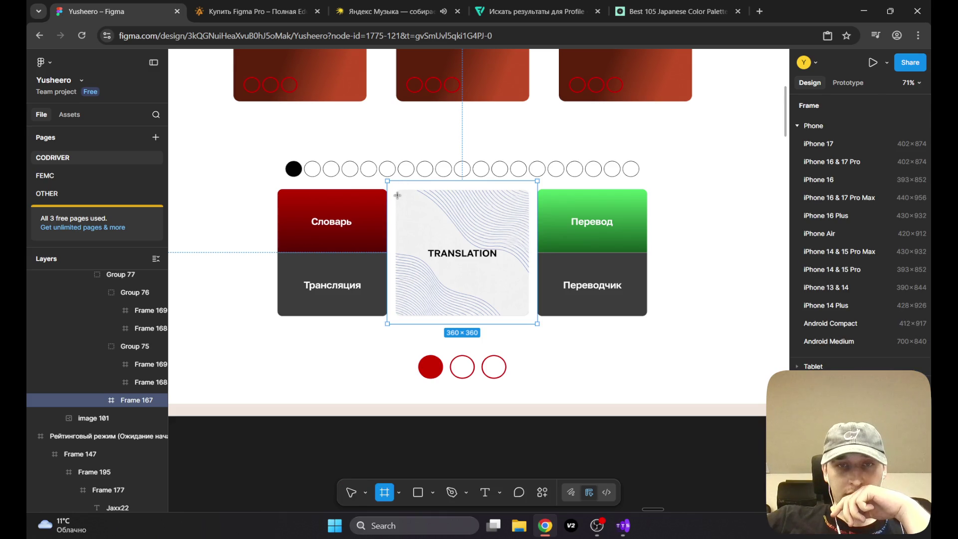
left_click_drag(396, 195, 410, 316)
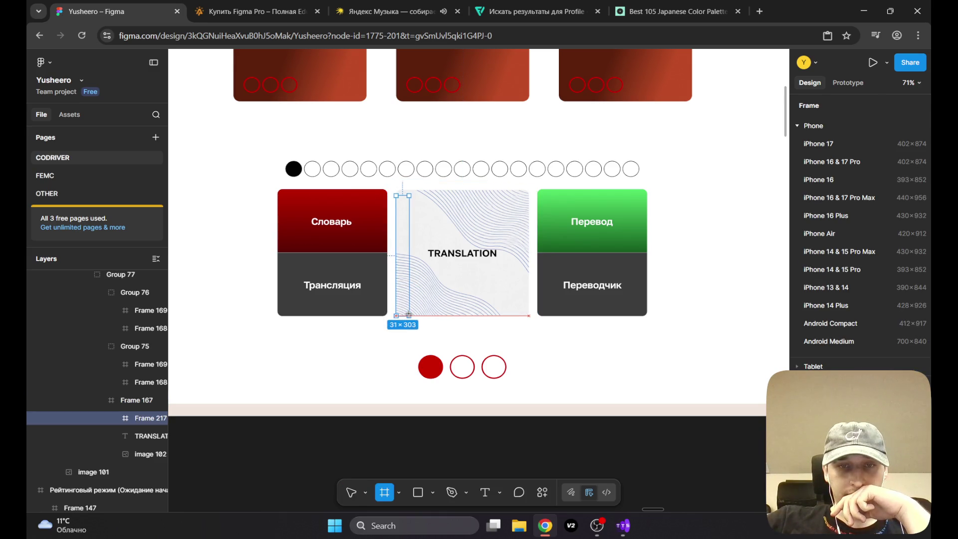
scroll(413, 274, "up", 5, "ctrl")
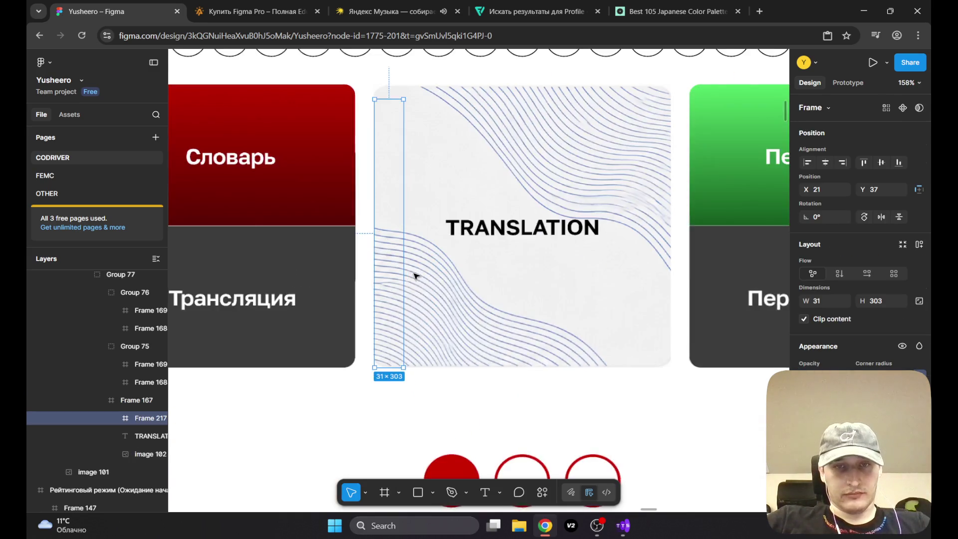
scroll(394, 277, "up", 4)
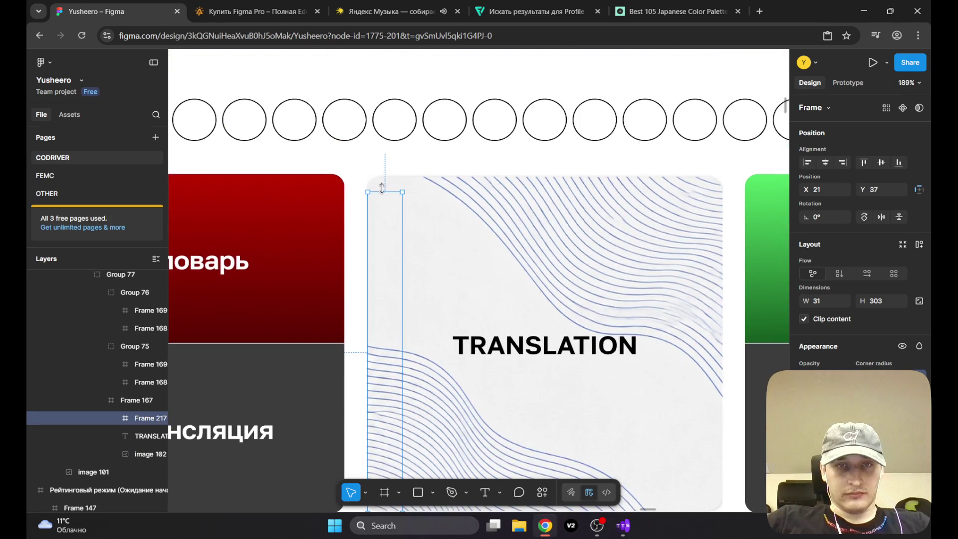
left_click_drag(384, 192, 385, 177)
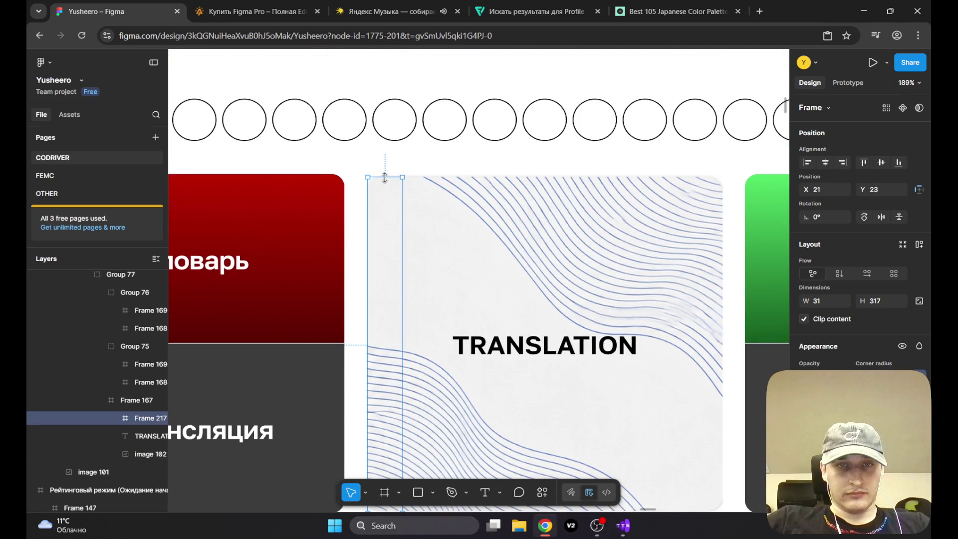
scroll(385, 177, "down", 5, "ctrl")
scroll(420, 228, "up", 1, "ctrl")
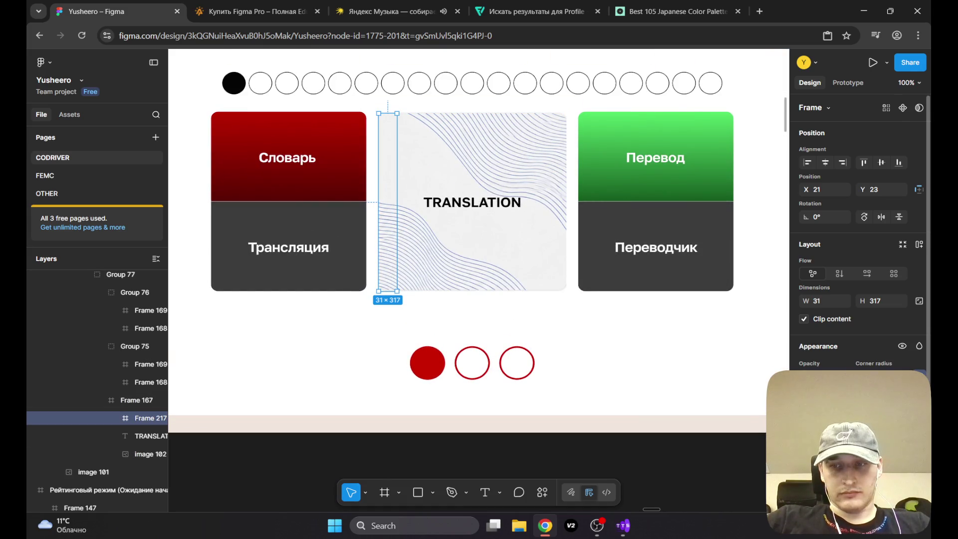
left_click(805, 424)
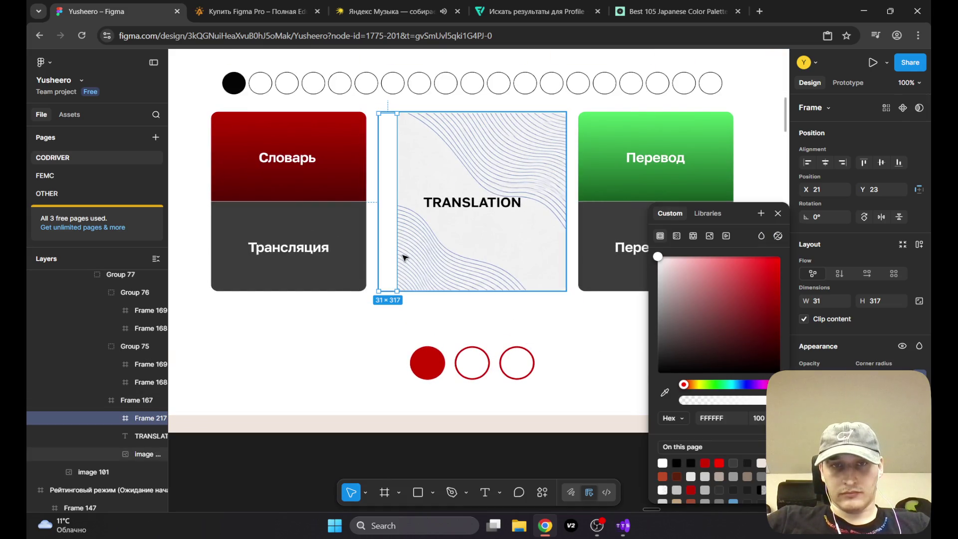
Step: Widen the strip to 32 px and try a dark grey fill on it
scroll(382, 220, "up", 5, "ctrl")
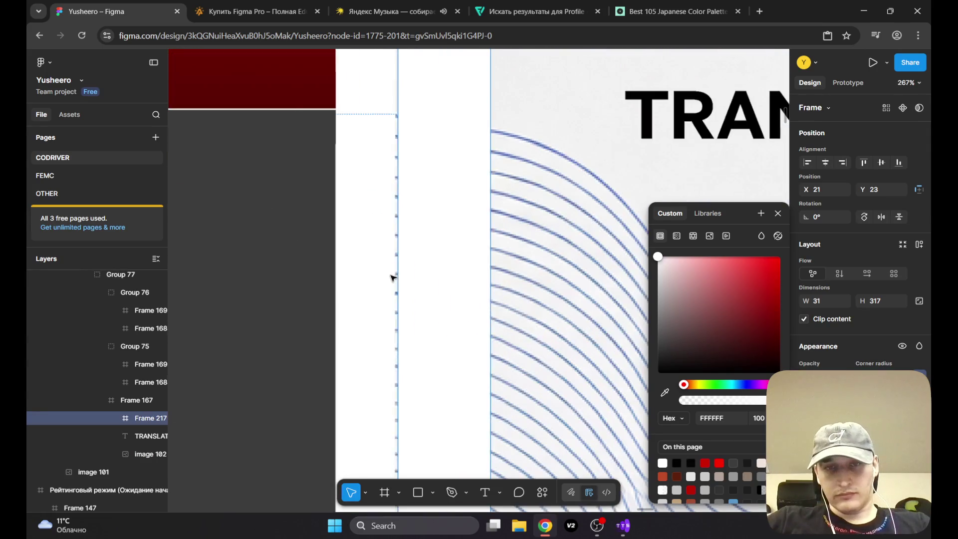
left_click_drag(398, 275, 397, 276)
scroll(396, 275, "down", 6, "ctrl")
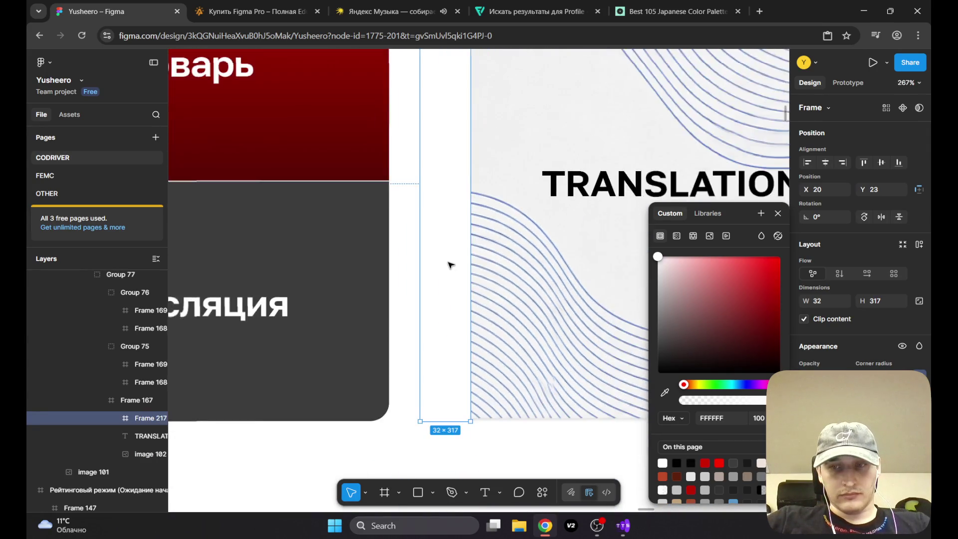
scroll(464, 233, "right", 3)
scroll(464, 233, "up", 2)
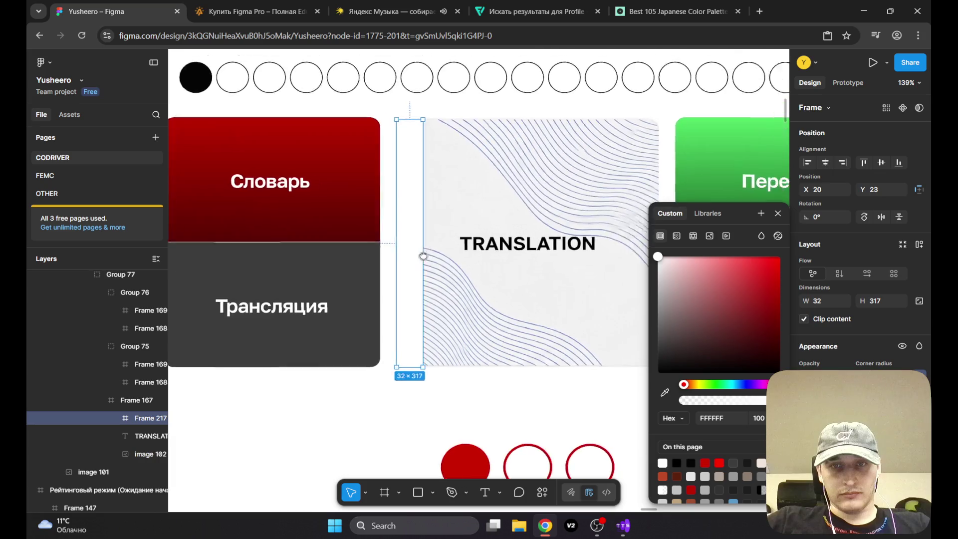
mouse_move(672, 358)
left_mouse_down()
mouse_move(652, 378)
mouse_move(654, 339)
mouse_move(780, 322)
mouse_move(783, 291)
mouse_move(658, 256)
left_mouse_up()
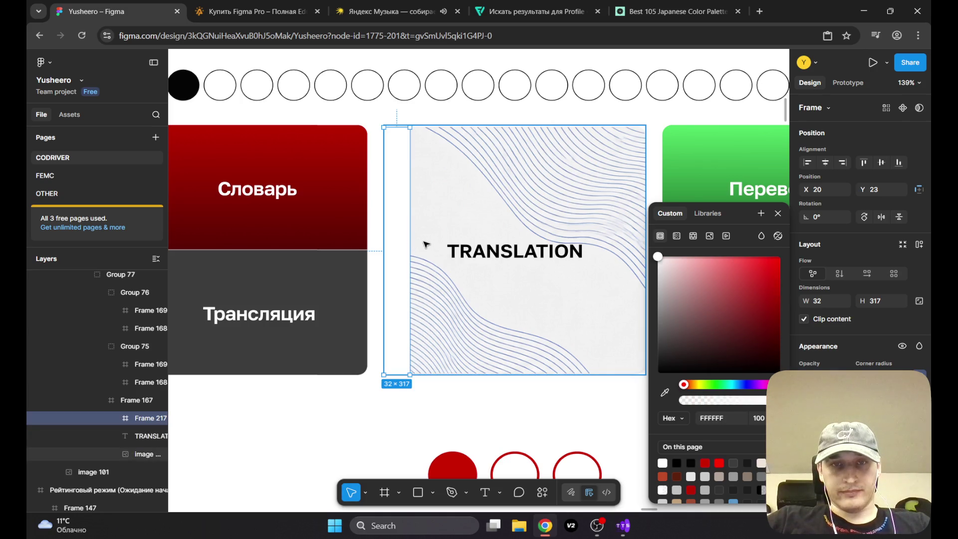
Step: Stretch the strip to 320 px tall, close the colour picker, and switch to OBS Studio
left_click_drag(397, 123, 397, 124)
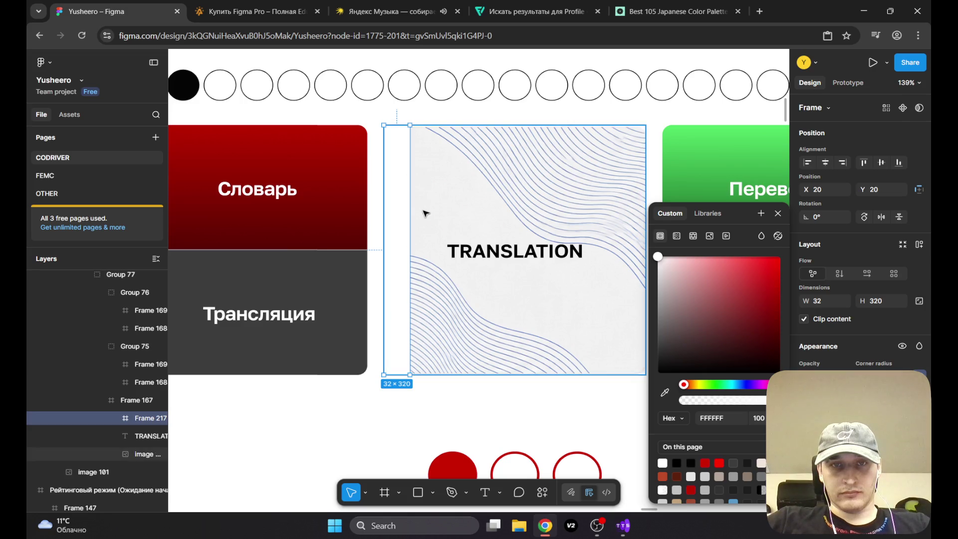
scroll(426, 214, "down", 5)
scroll(418, 221, "up", 3)
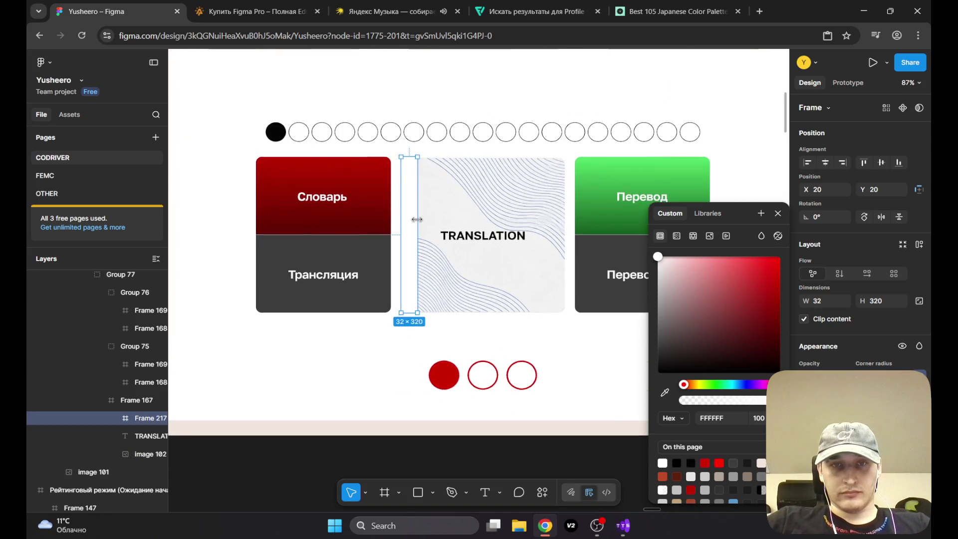
left_click(416, 220)
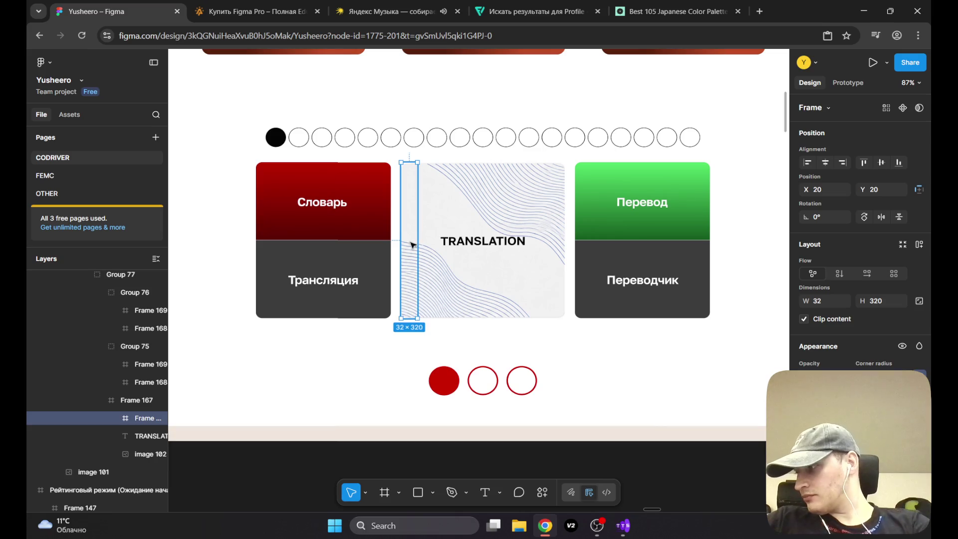
left_click(598, 525)
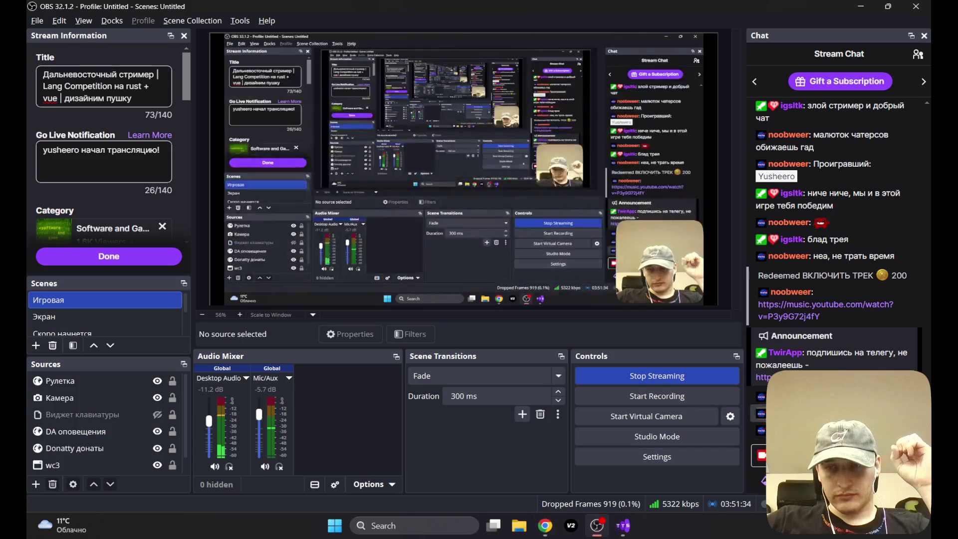
Step: Copy the YouTube Music track URL from the OBS stream chat into a new Chrome tab's address bar
left_click(819, 307)
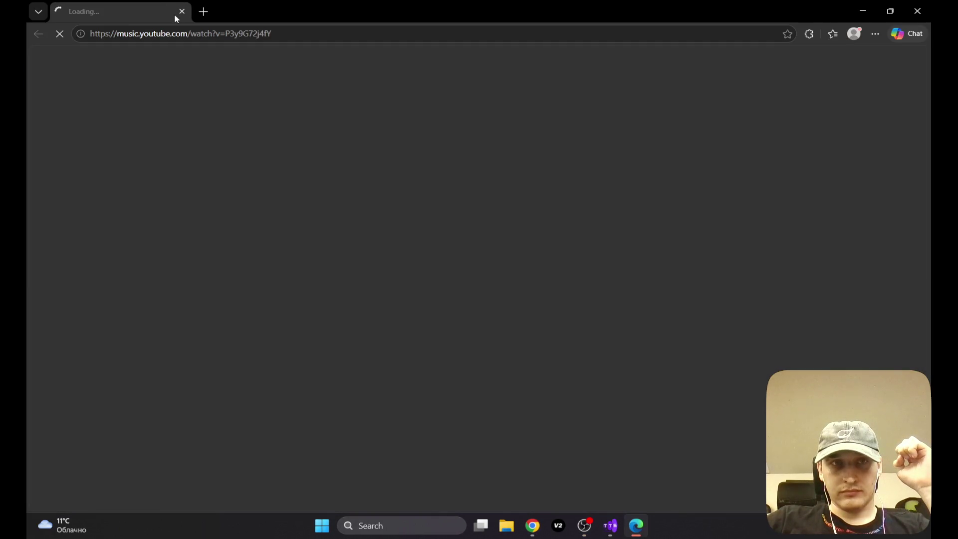
left_click(213, 30)
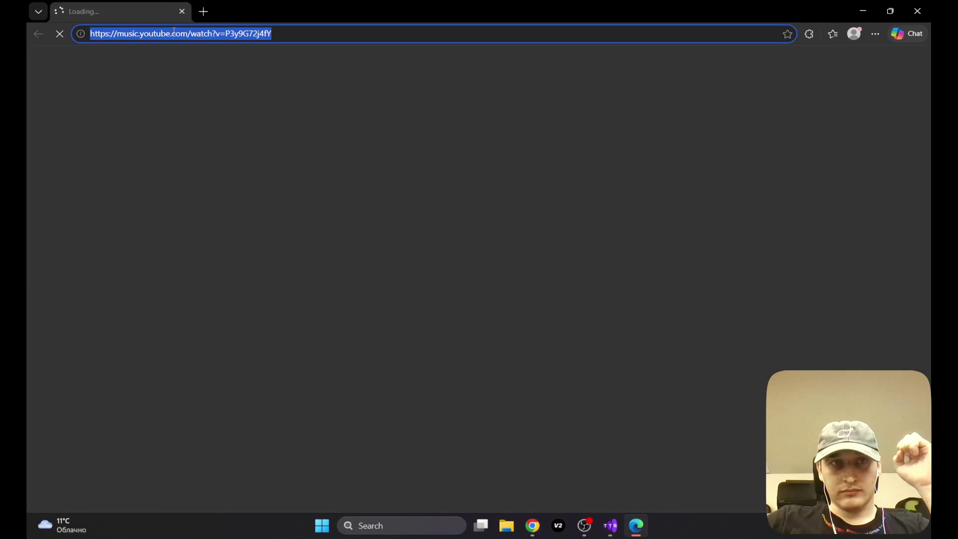
left_click(182, 12)
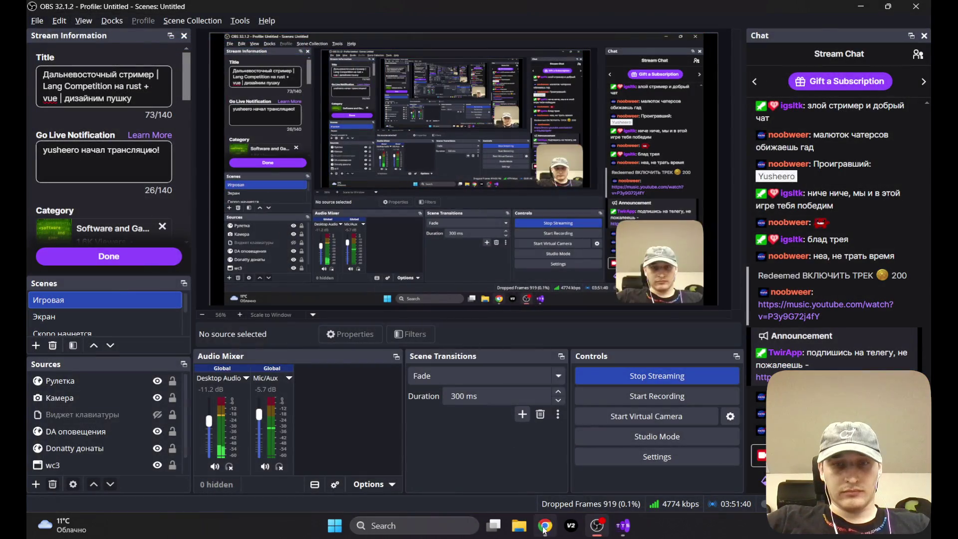
left_click(545, 526)
left_click(760, 12)
type("https://music.youtube.com/watch?v=P3y9G72j4fY")
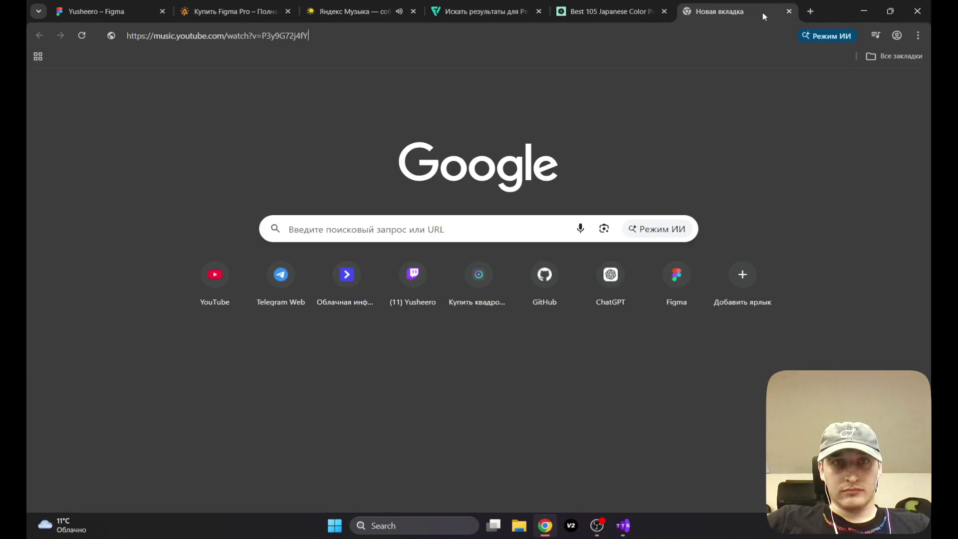
Step: Load the link, pause Yandex Music, play 'Домик в майнкрафте' on YouTube Music, then return to OBS
key("Return")
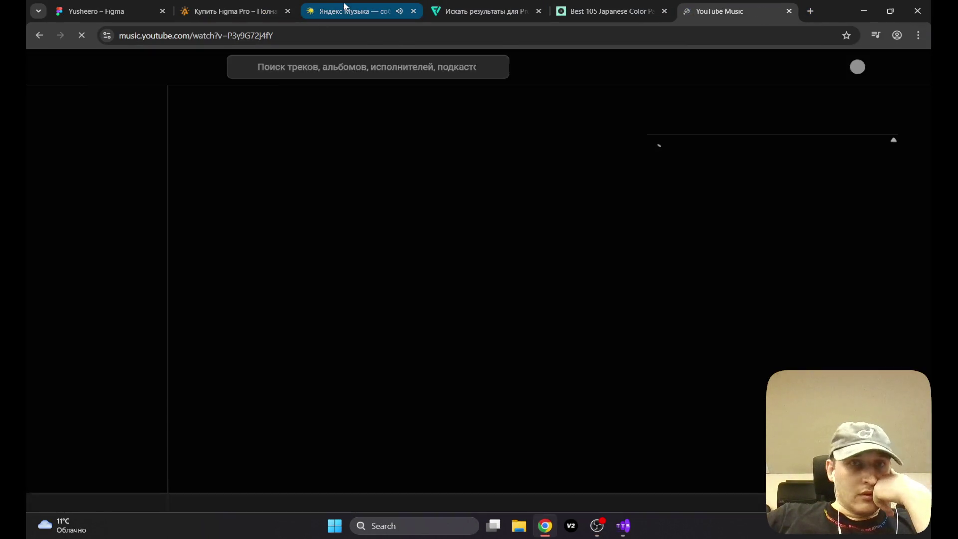
left_click(349, 11)
left_click(534, 429)
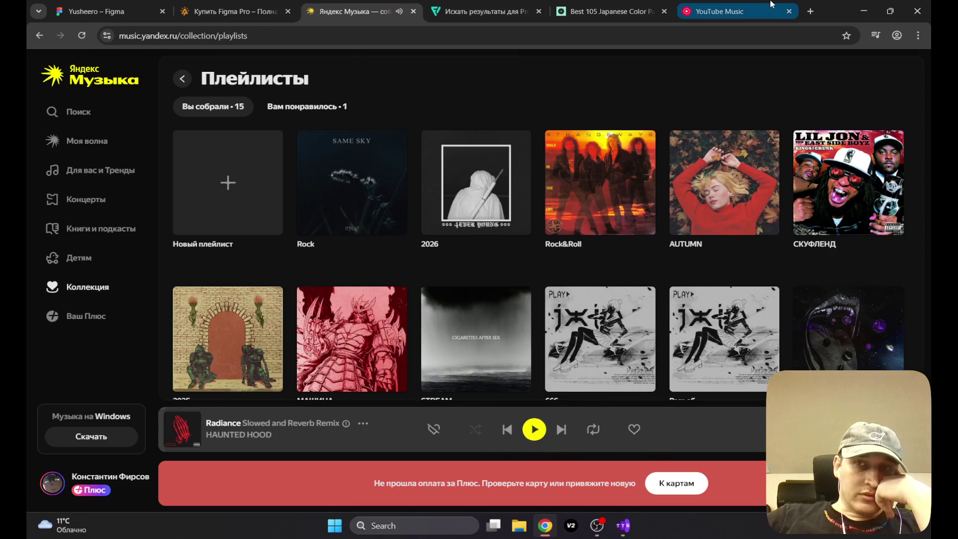
left_click(729, 11)
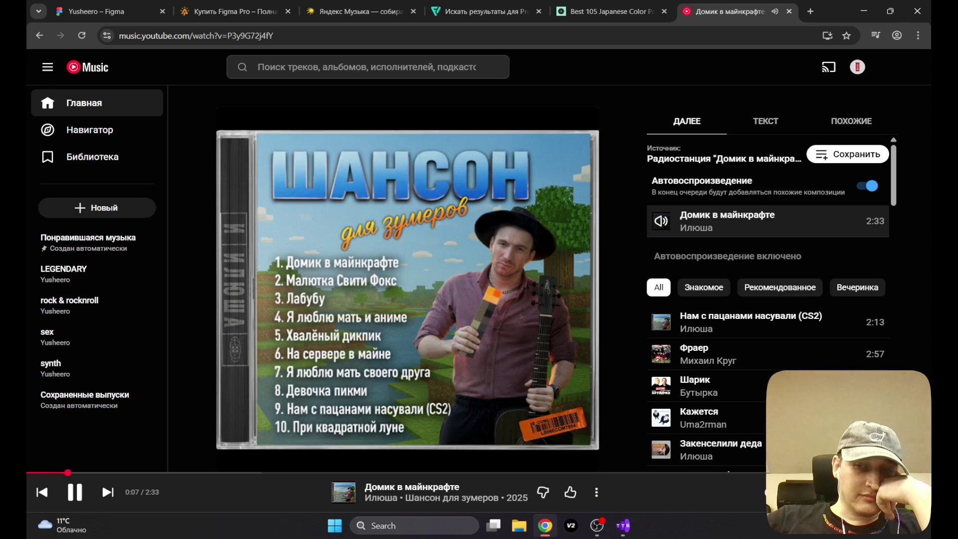
left_click(597, 526)
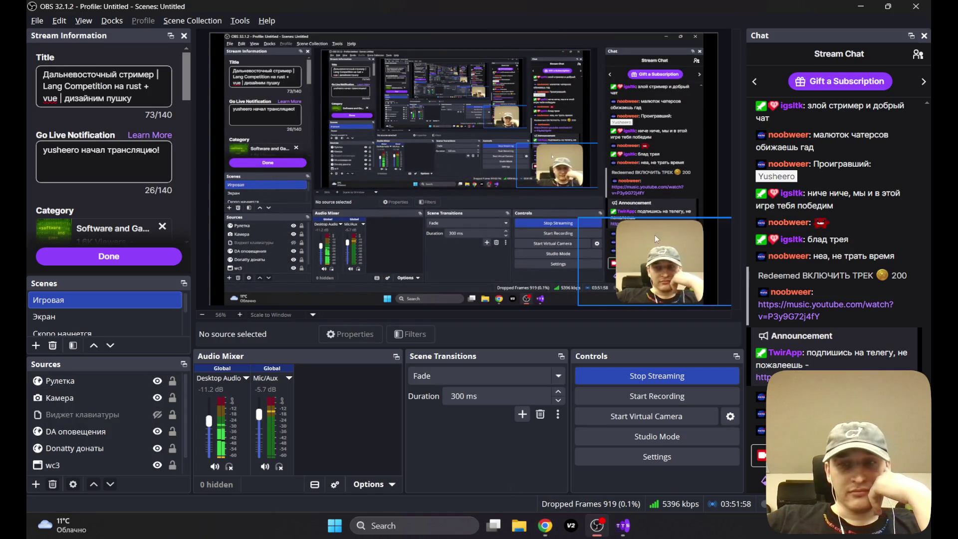